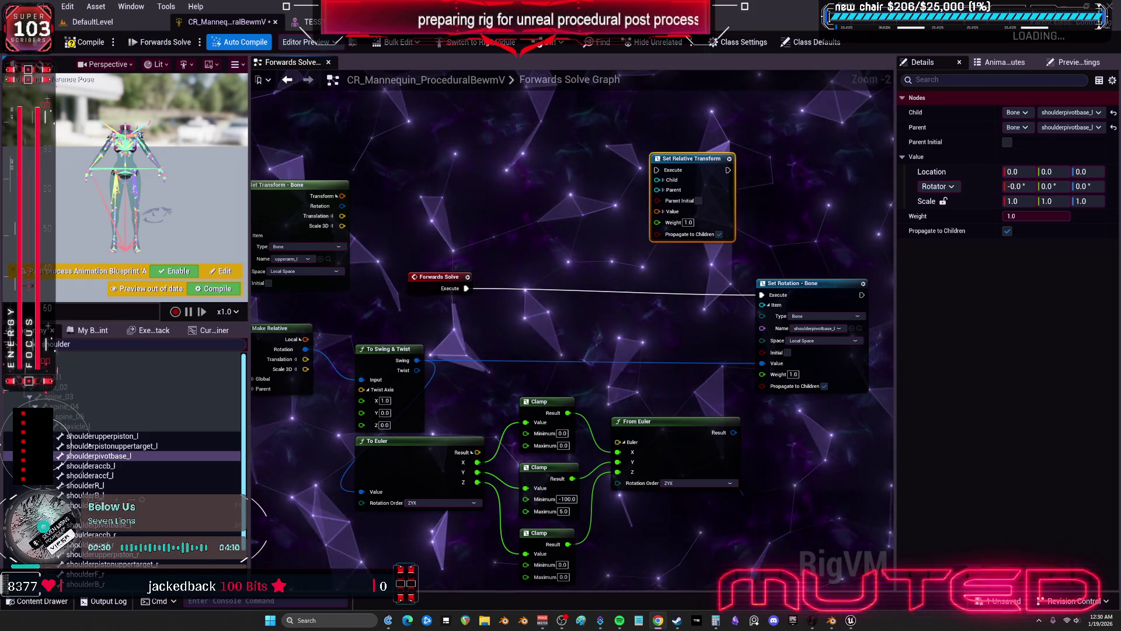
# Search the graph's action list for 'aim' to find the Aim Constraint node
pyautogui.moveTo(528, 140); pyautogui.dragTo(590, 182)
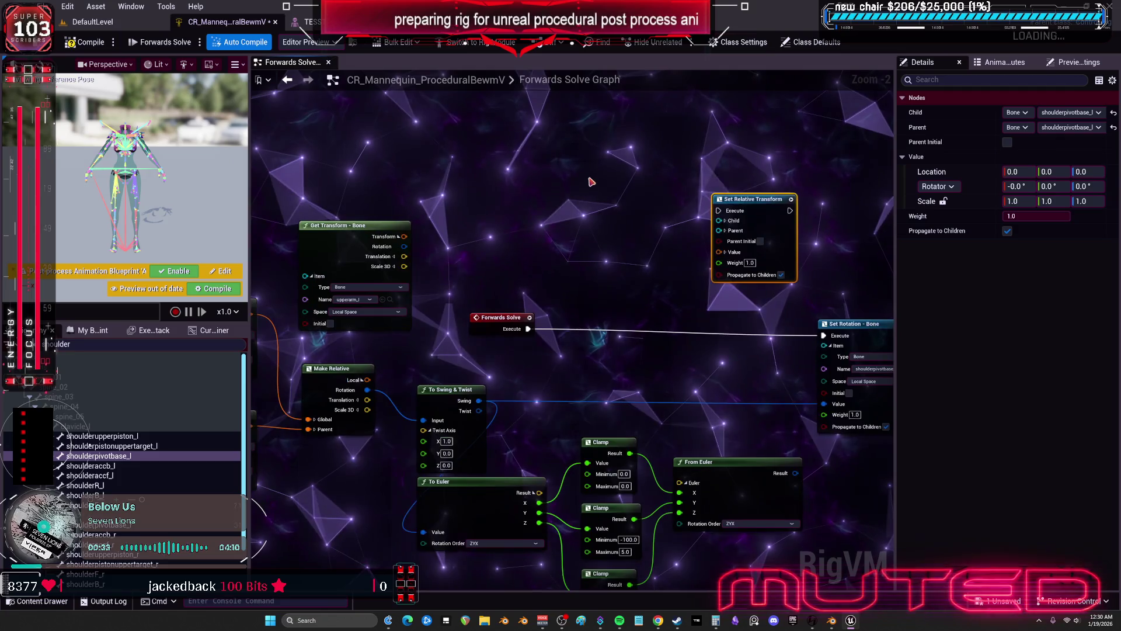
pyautogui.rightClick(590, 181)
pyautogui.write('aim')
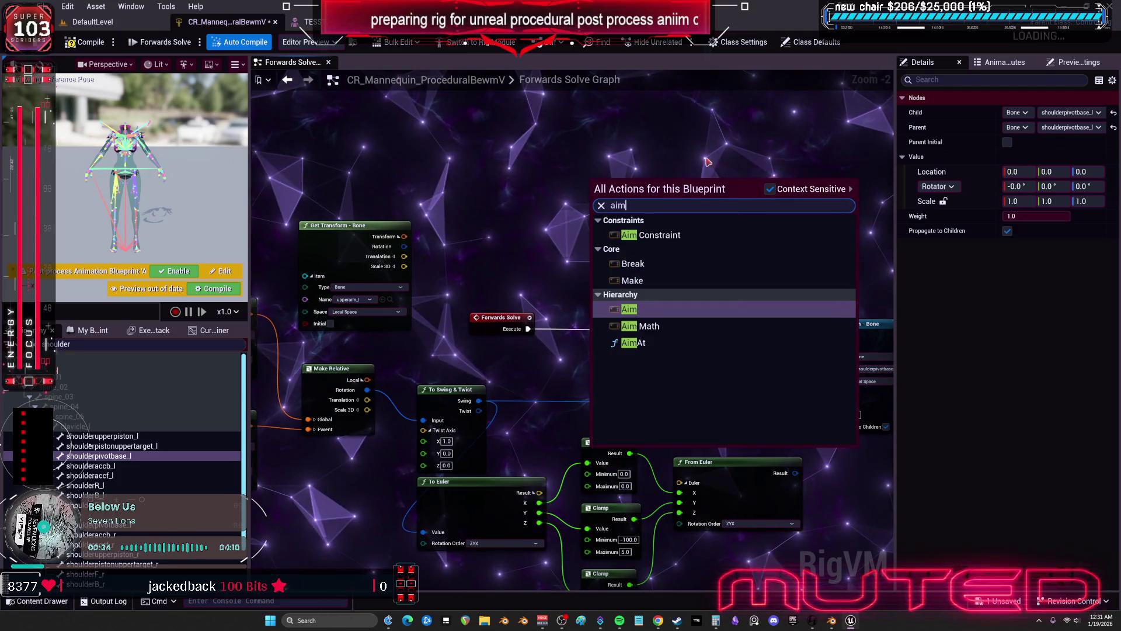
pyautogui.click(676, 235)
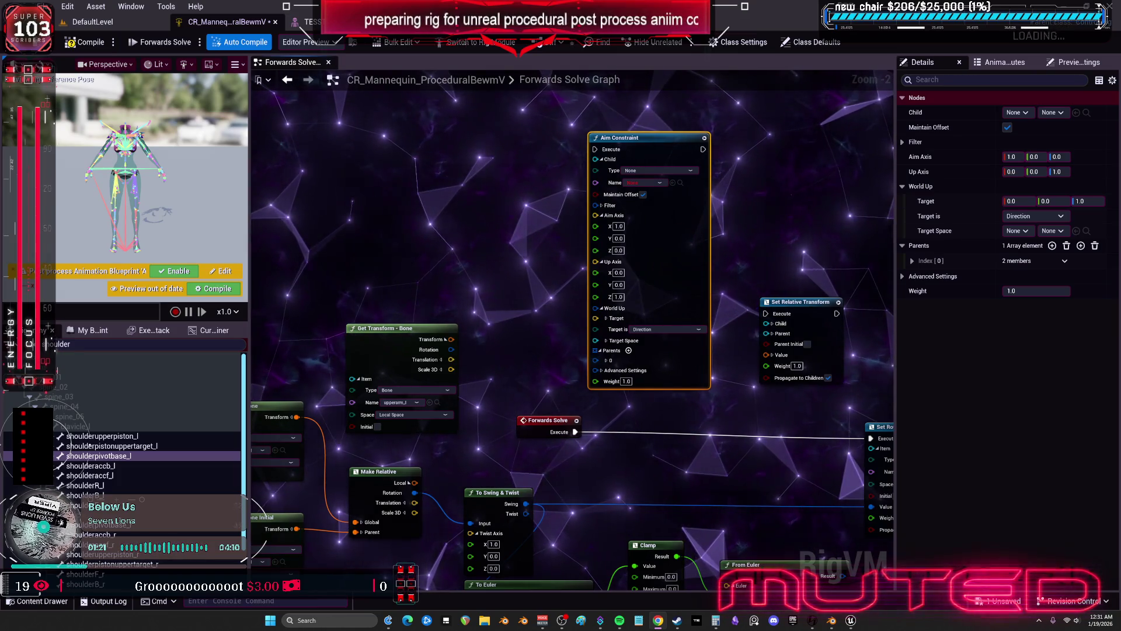
# Move the Forwards Solve node beside the Aim Constraint and frame both nodes
pyautogui.click(682, 170)
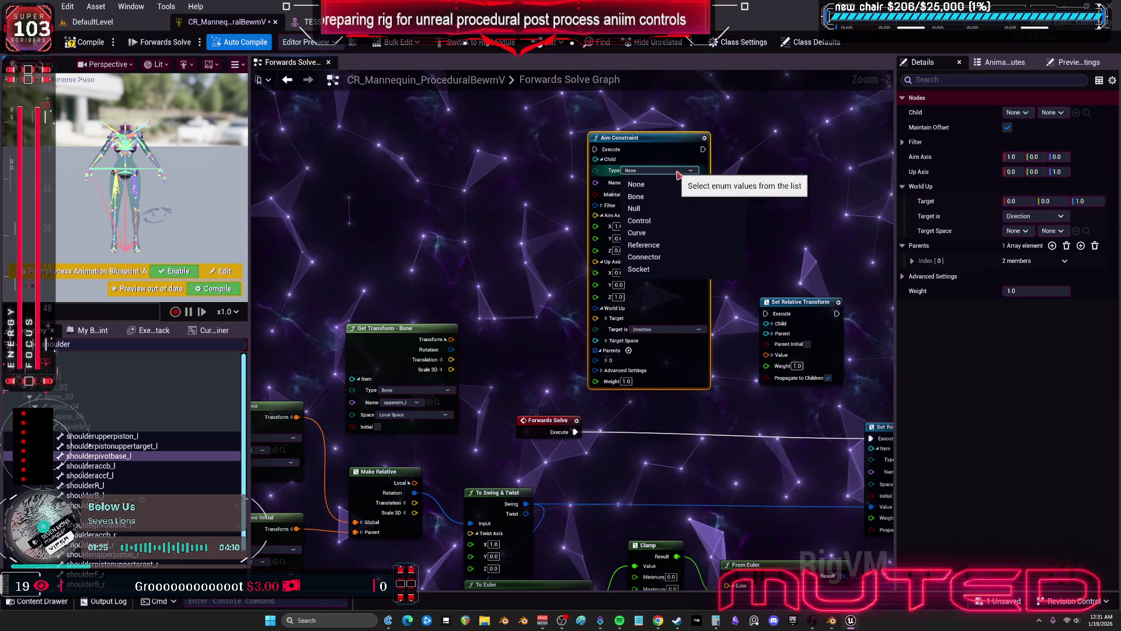
pyautogui.click(765, 156)
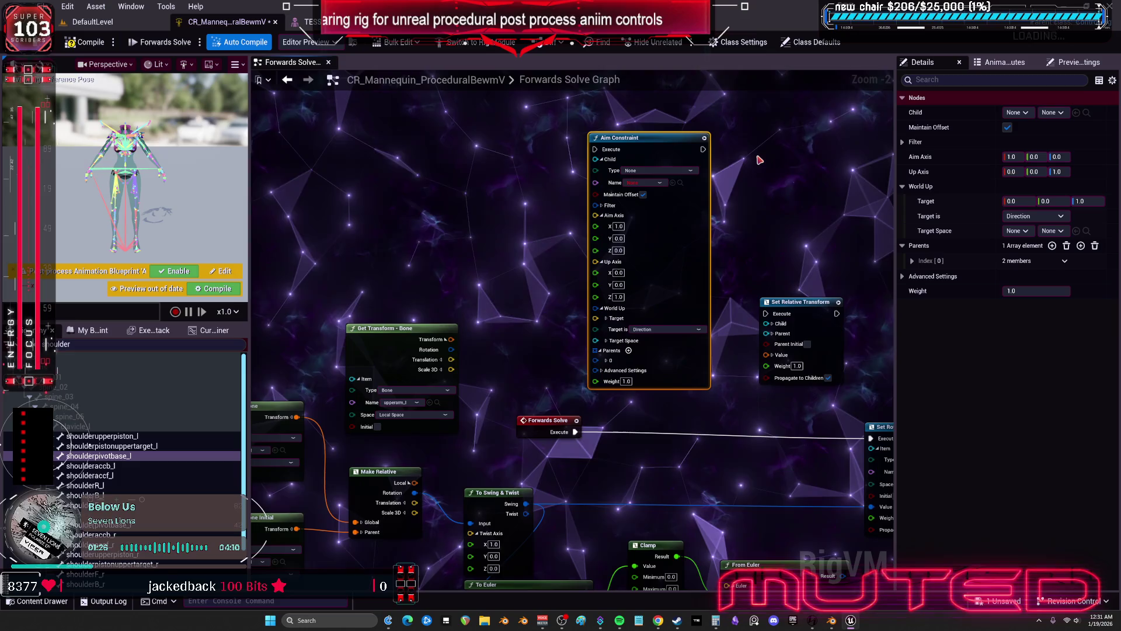
pyautogui.scroll(-1, 718, 210)
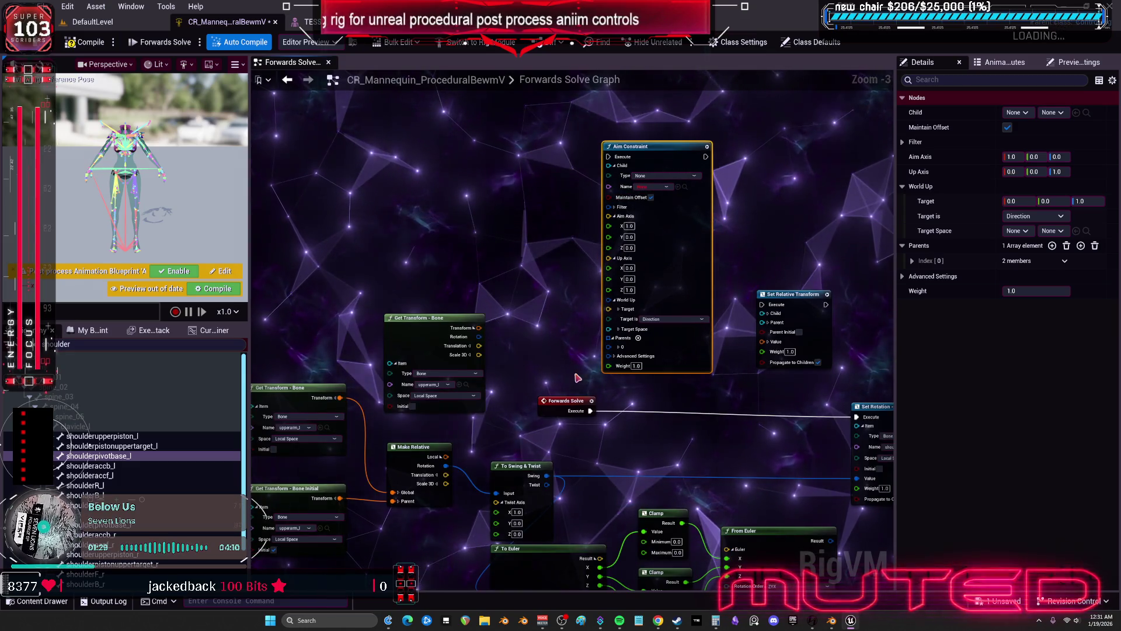
pyautogui.moveTo(588, 411); pyautogui.dragTo(522, 164)
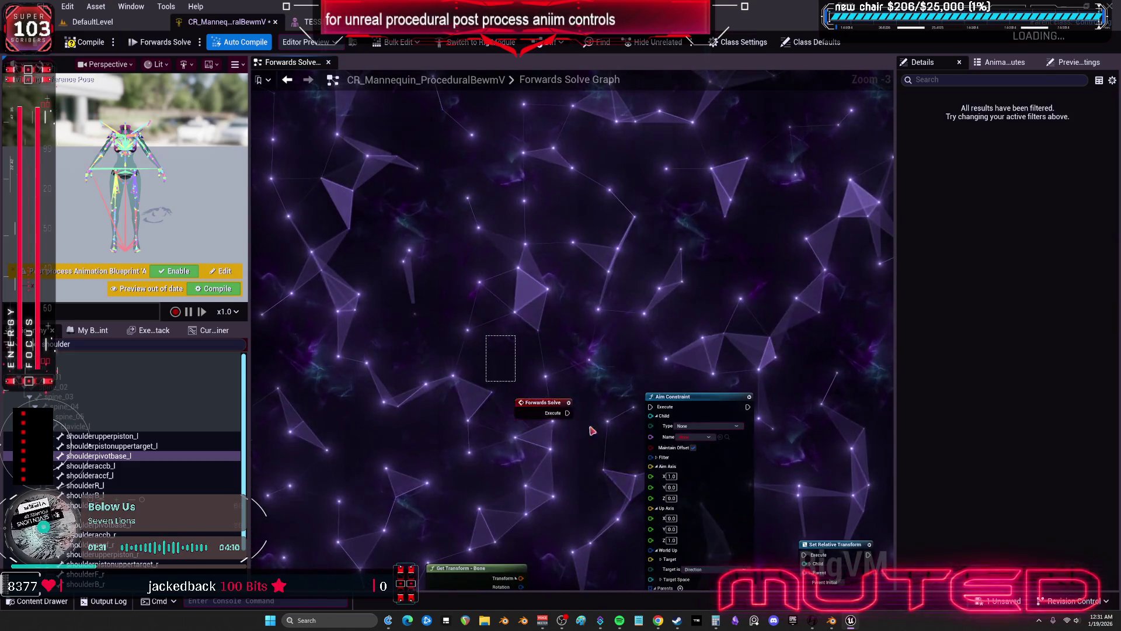
pyautogui.press('Home')
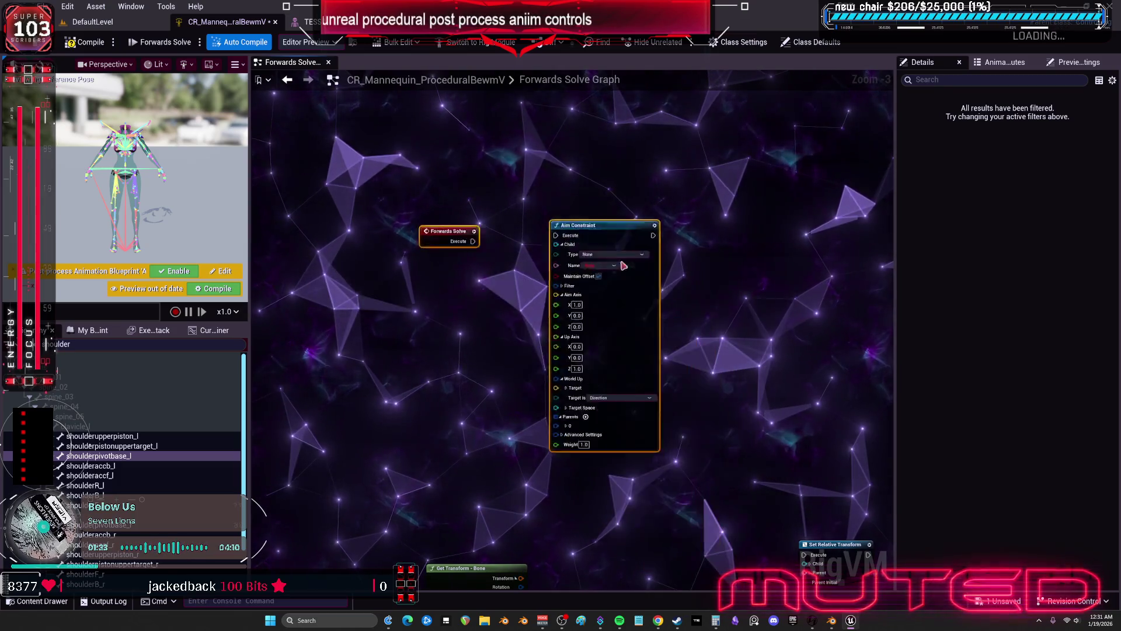
# Wire Forwards Solve into Aim Constraint and expand its Advanced, Debug, Target Space and Filter settings
pyautogui.moveTo(560, 218); pyautogui.dragTo(586, 205)
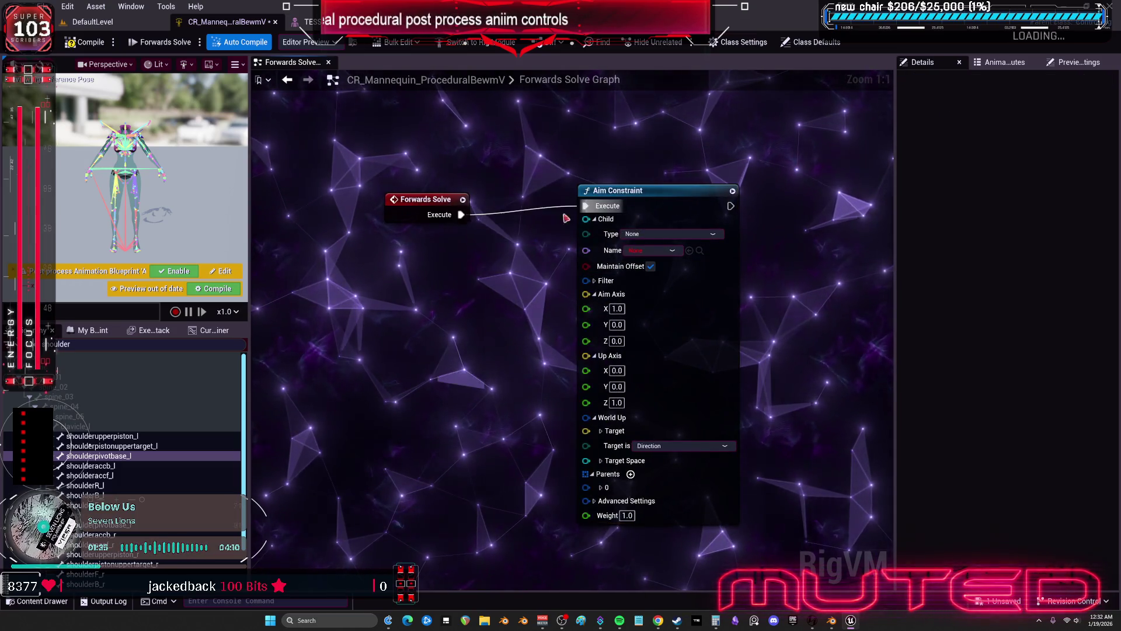
pyautogui.moveTo(426, 199); pyautogui.dragTo(444, 190)
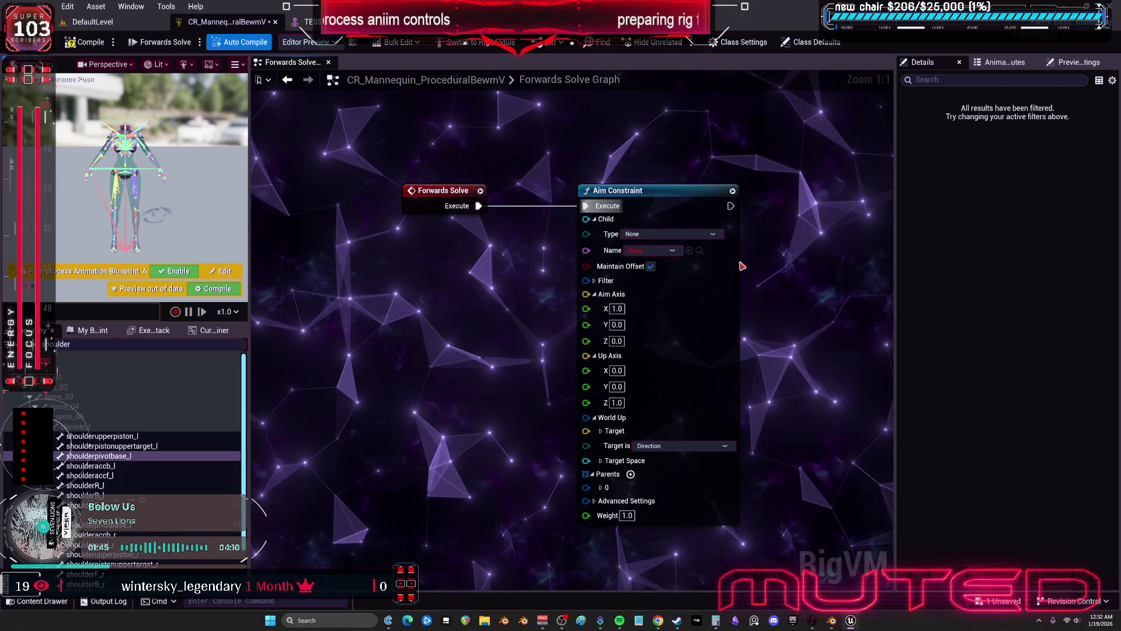
pyautogui.click(636, 501)
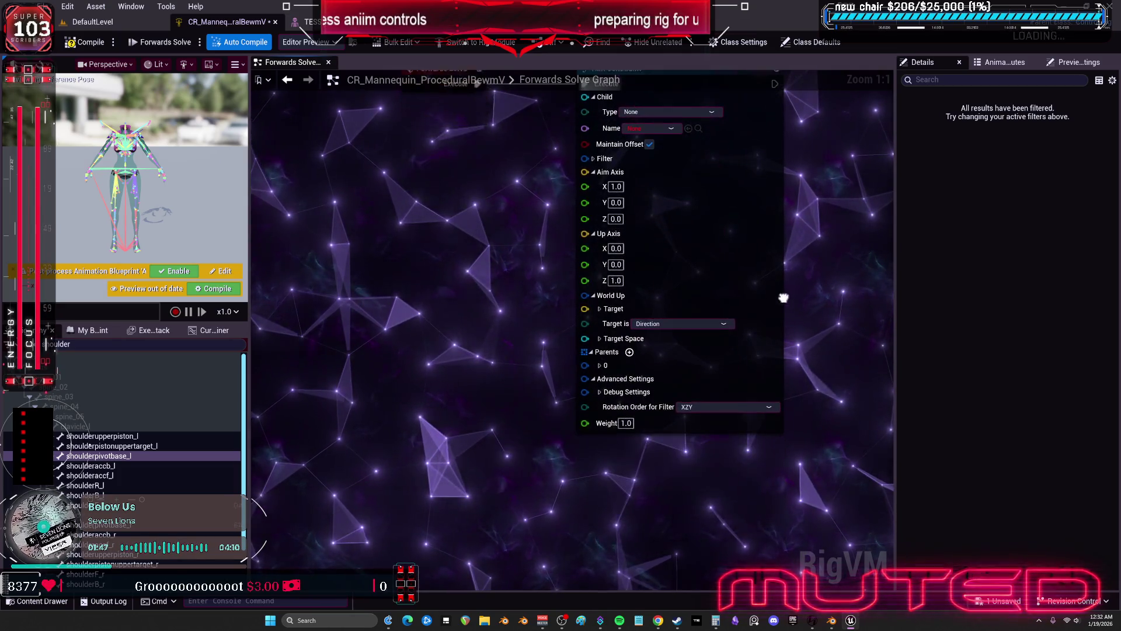
pyautogui.click(644, 387)
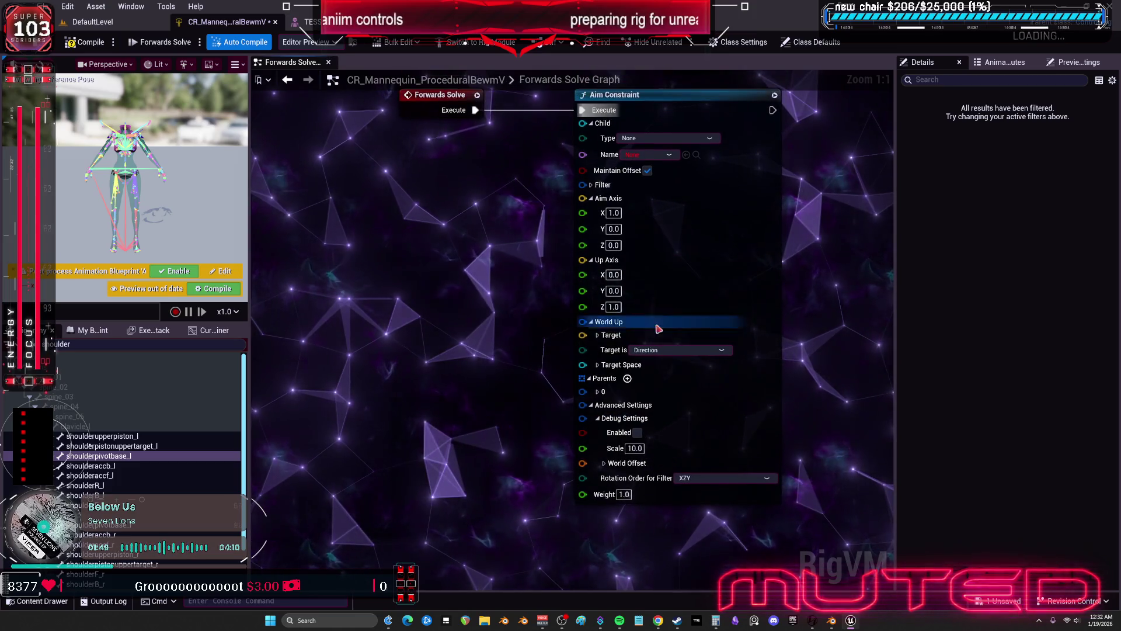
pyautogui.click(602, 367)
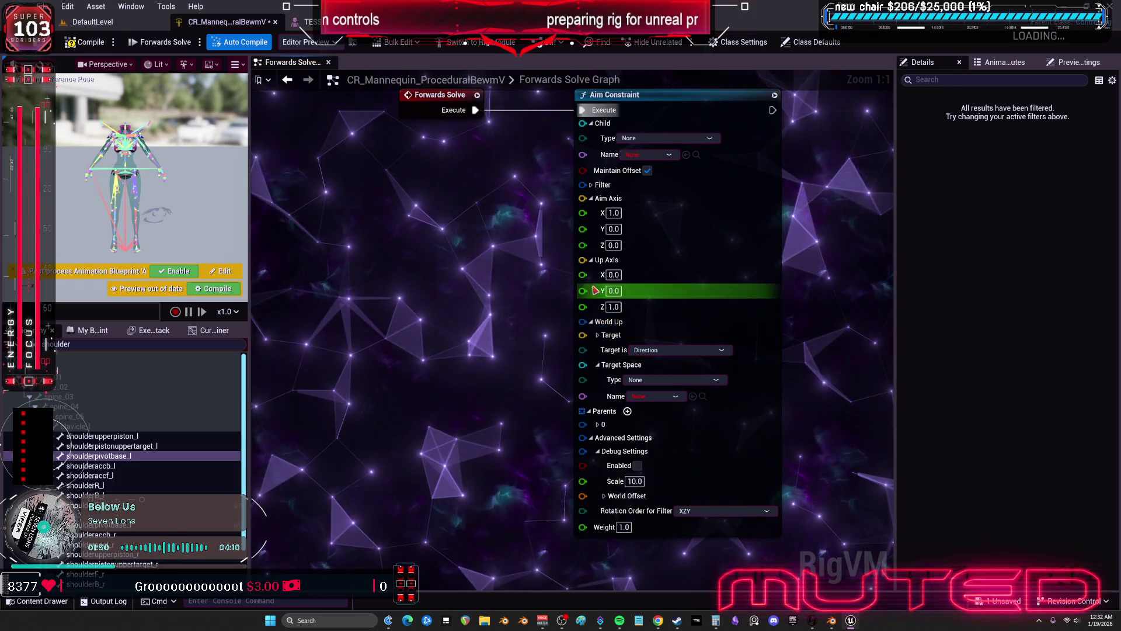
pyautogui.click(590, 185)
pyautogui.scroll(-1, 596, 208)
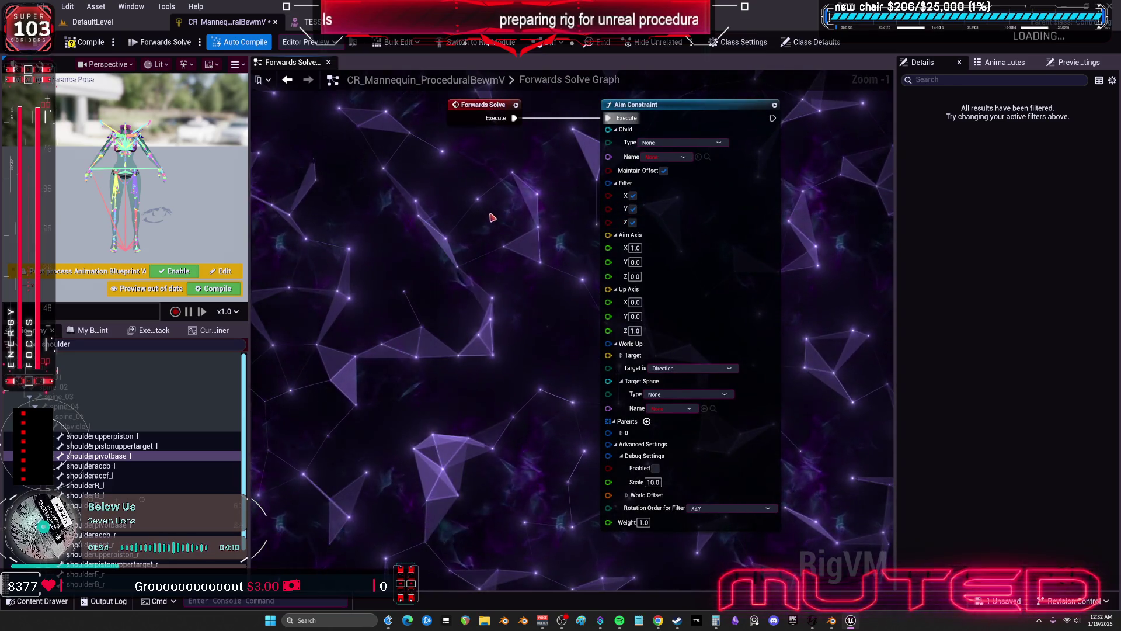
# Set the Aim Constraint's child Type to Bone and Name to shoulderpivotbase_l
pyautogui.click(671, 142)
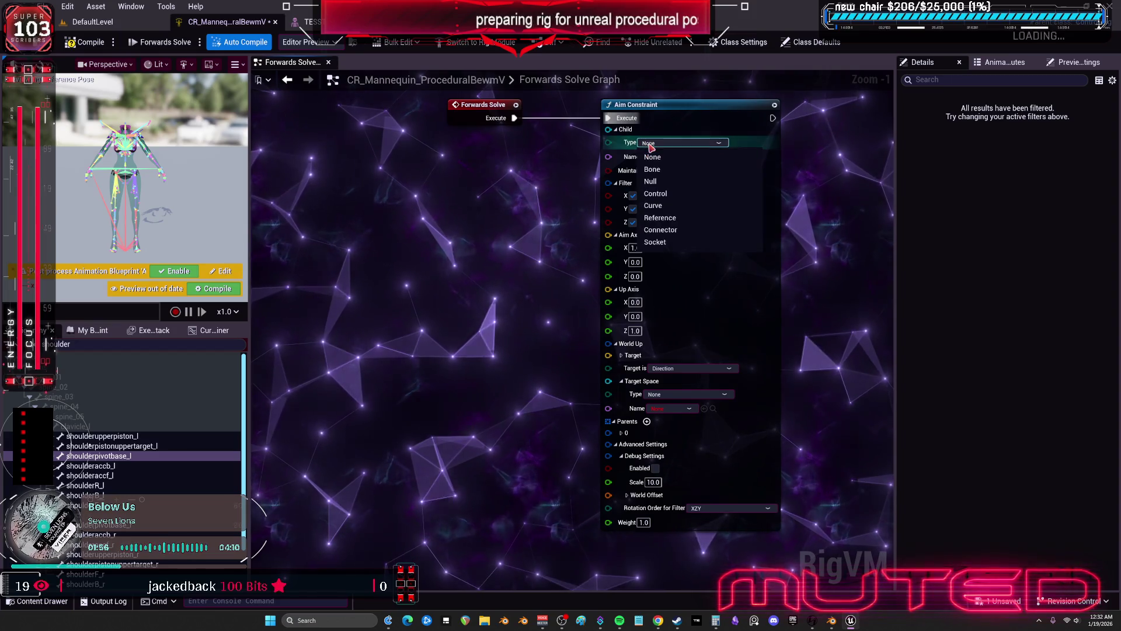
pyautogui.click(678, 169)
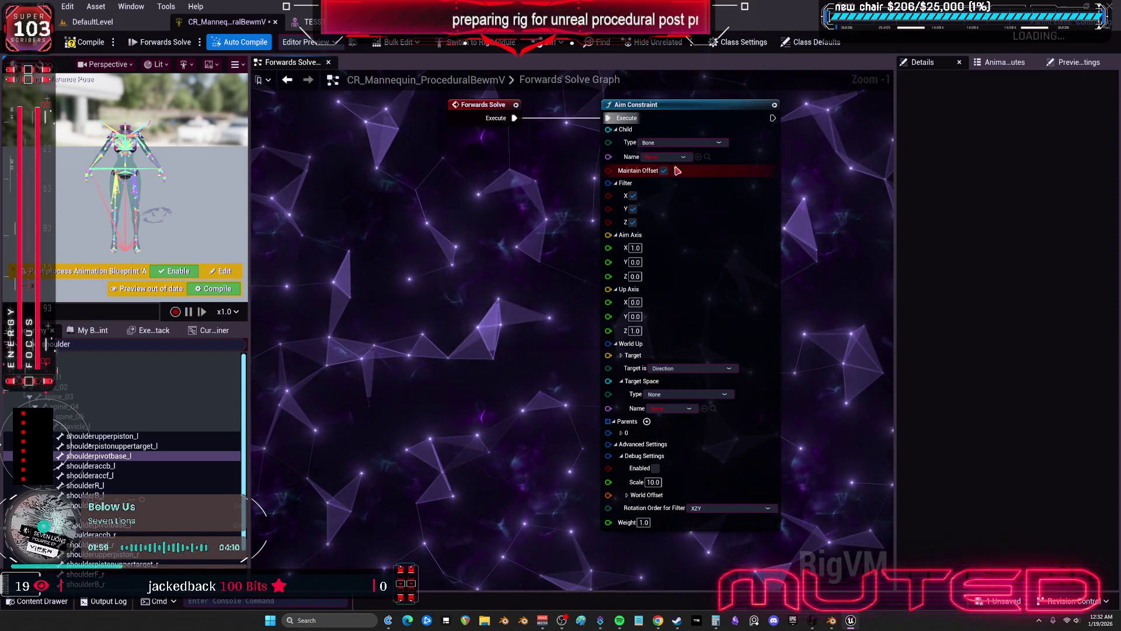
pyautogui.click(678, 158)
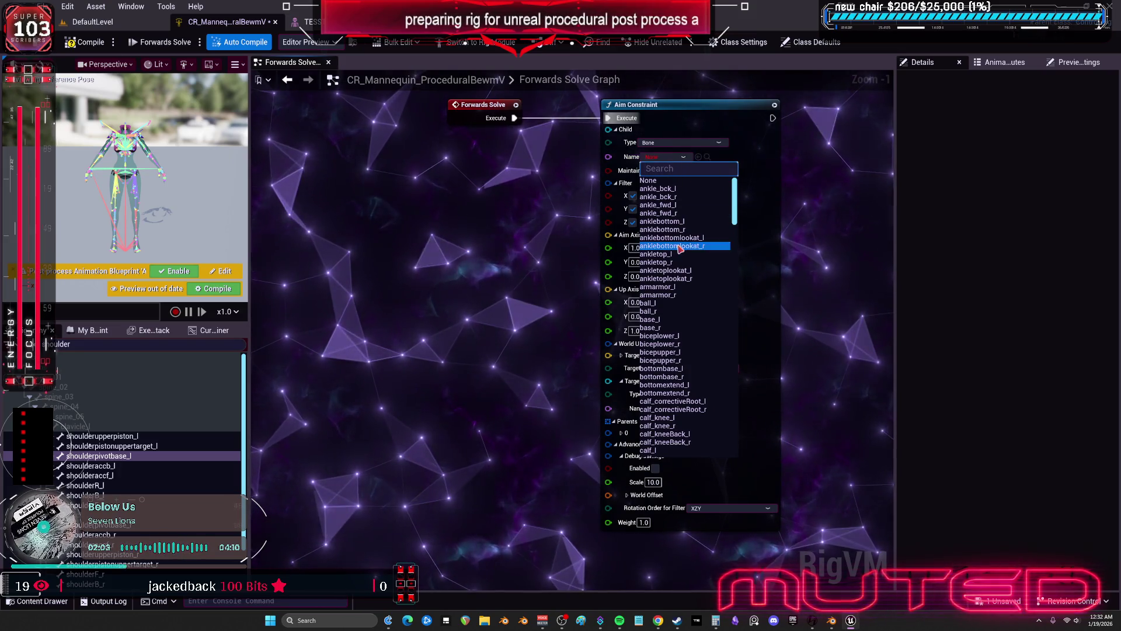
pyautogui.scroll(-5, 710, 306)
pyautogui.scroll(-10, 711, 307)
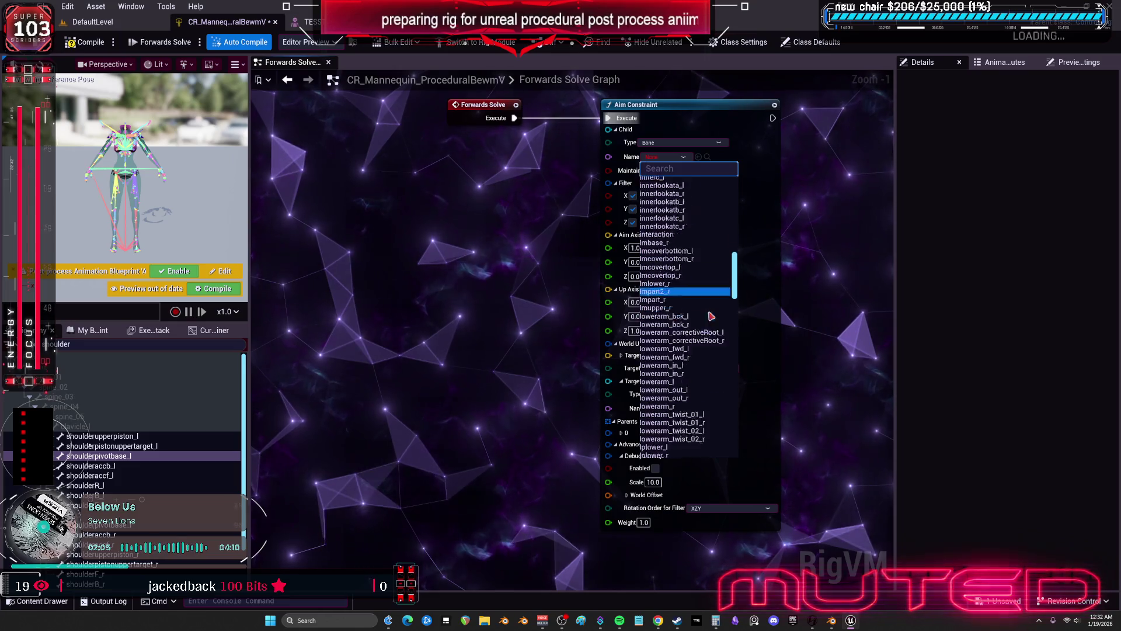
pyautogui.scroll(-8, 712, 314)
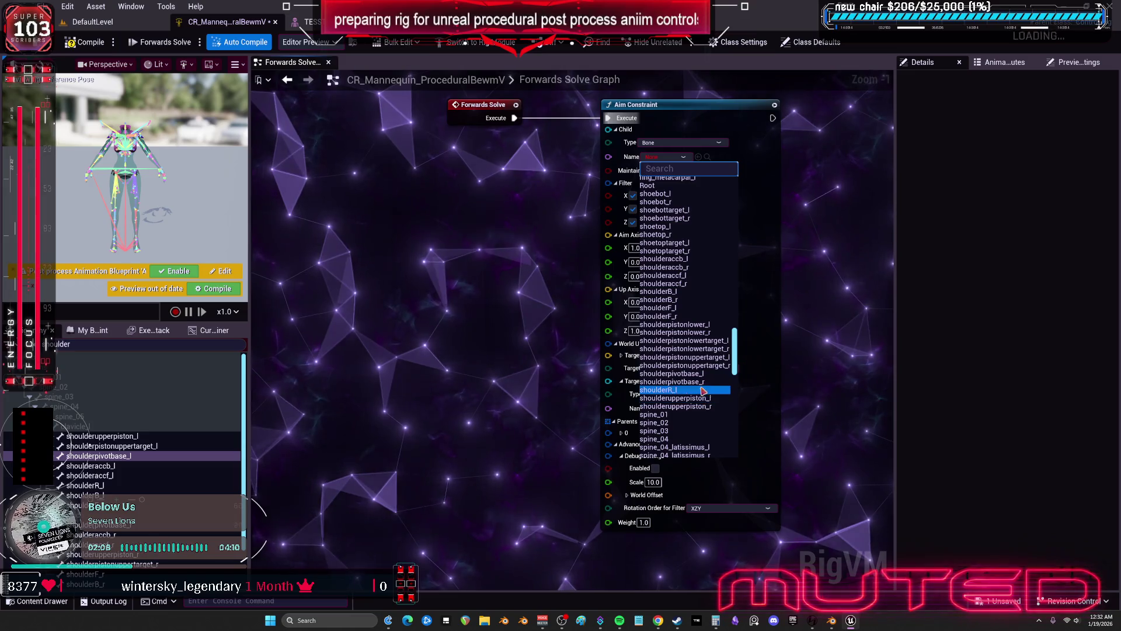
pyautogui.click(672, 373)
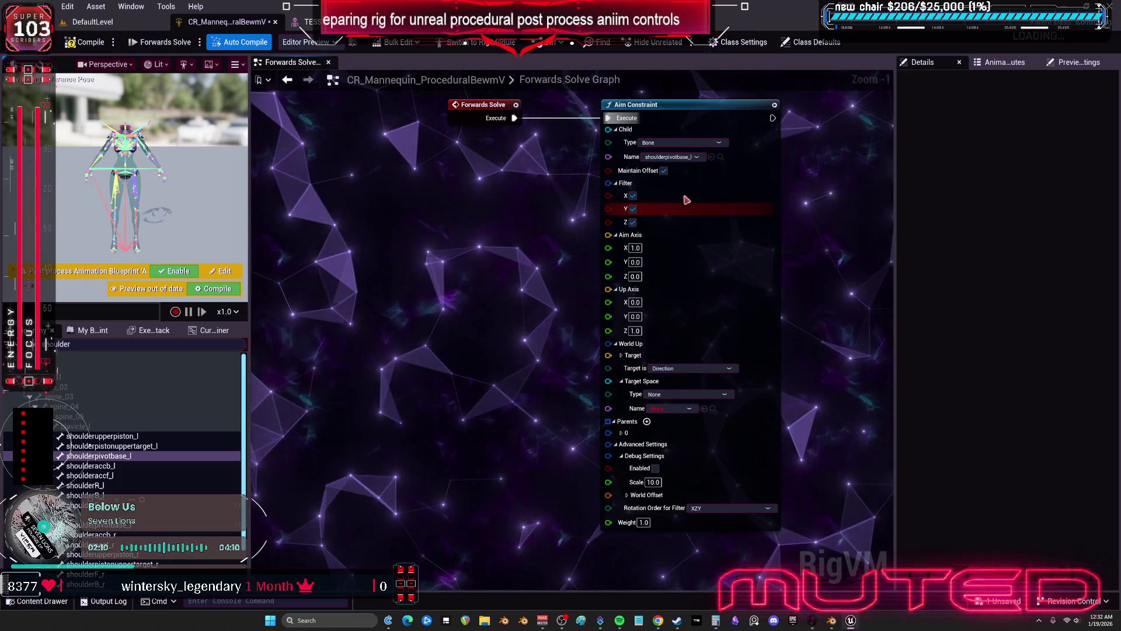
# Uncheck Filter X and Z and set the Aim Axis to 0, 1, 0
pyautogui.click(632, 195)
pyautogui.click(632, 223)
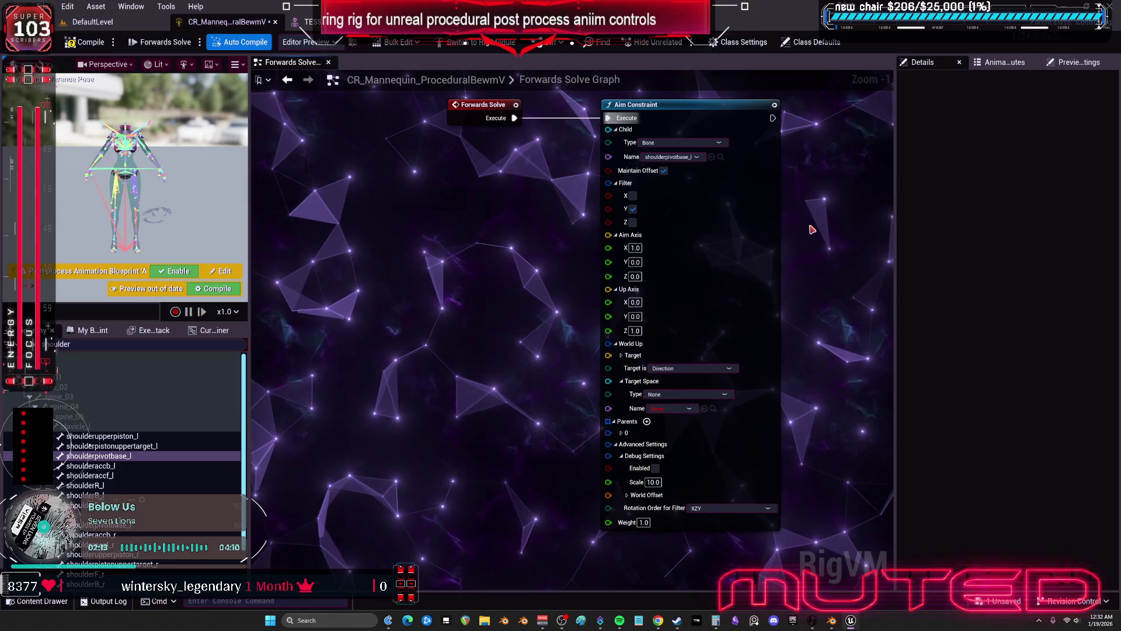
pyautogui.click(635, 248)
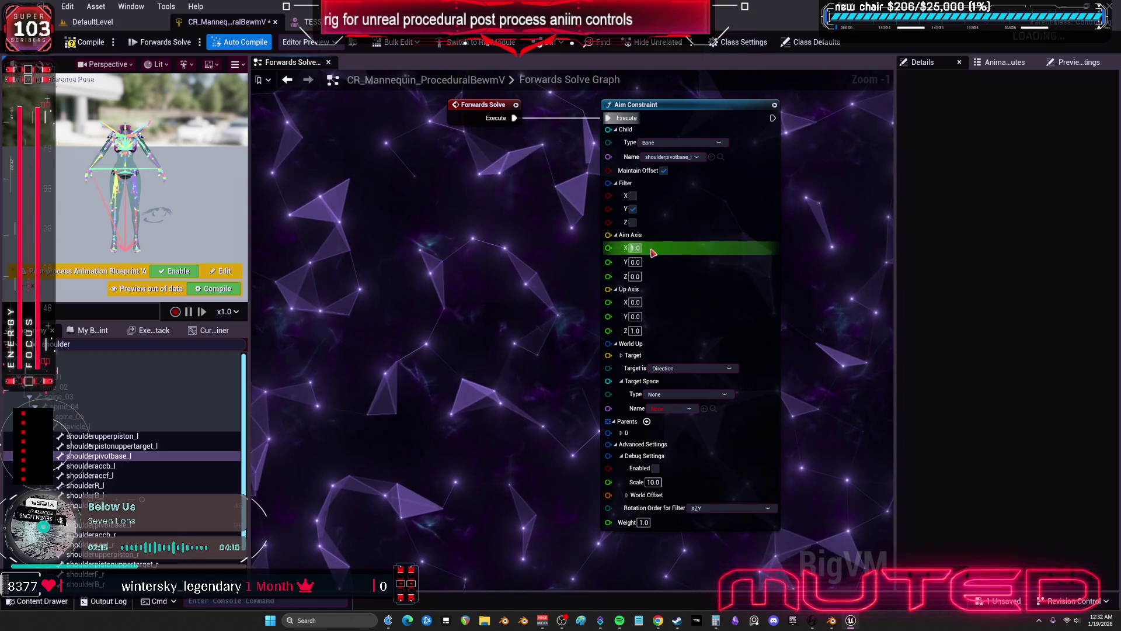
pyautogui.write('0')
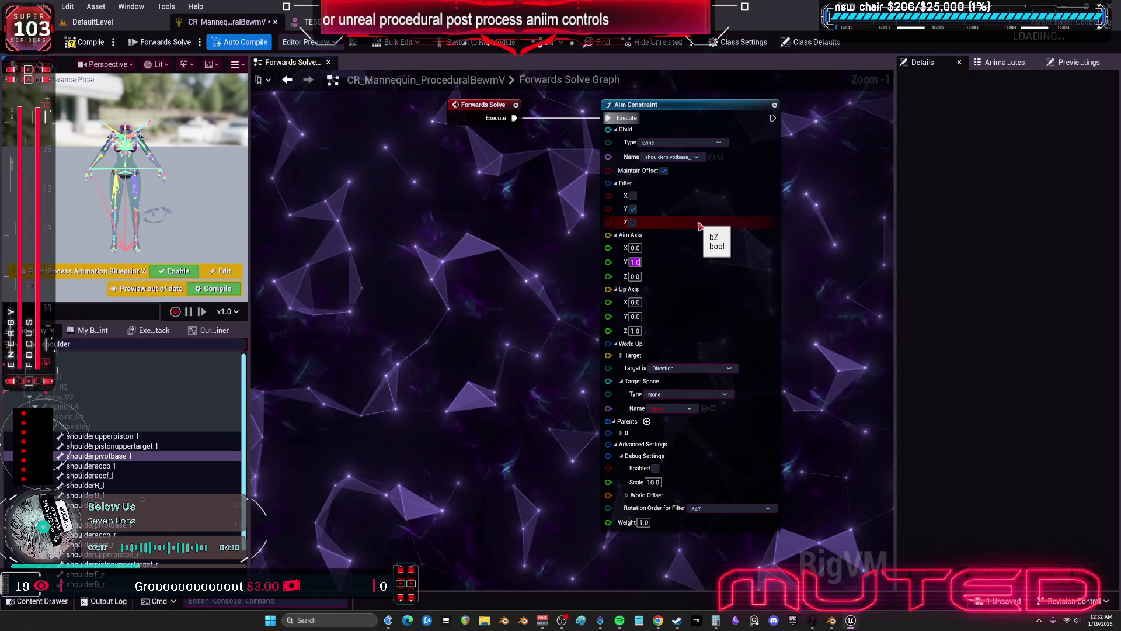
pyautogui.click(817, 231)
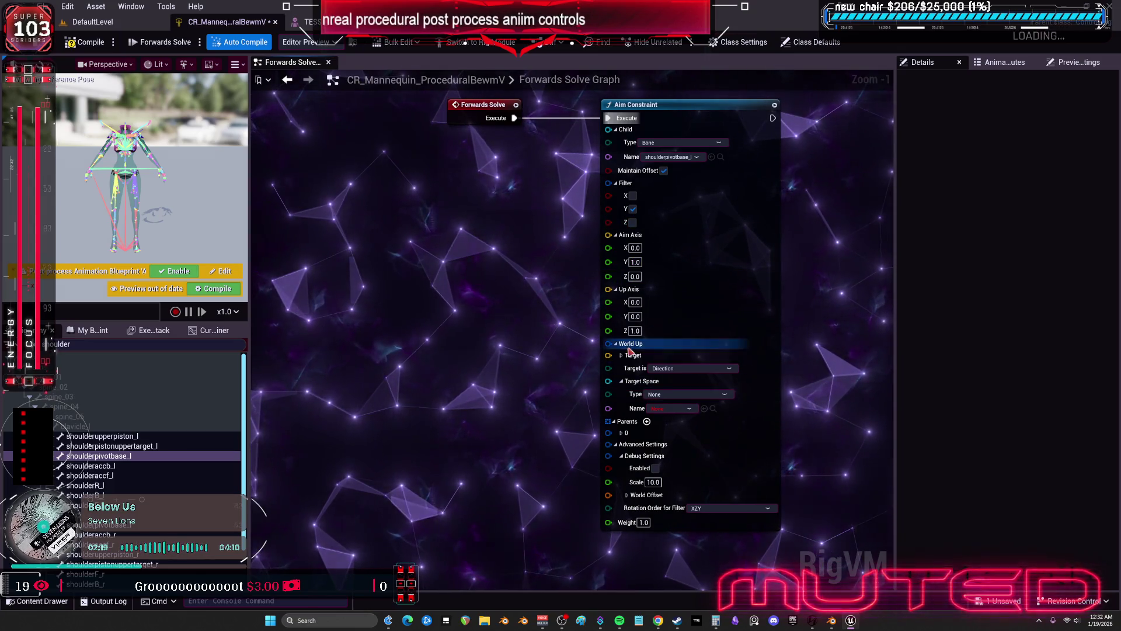
pyautogui.click(669, 369)
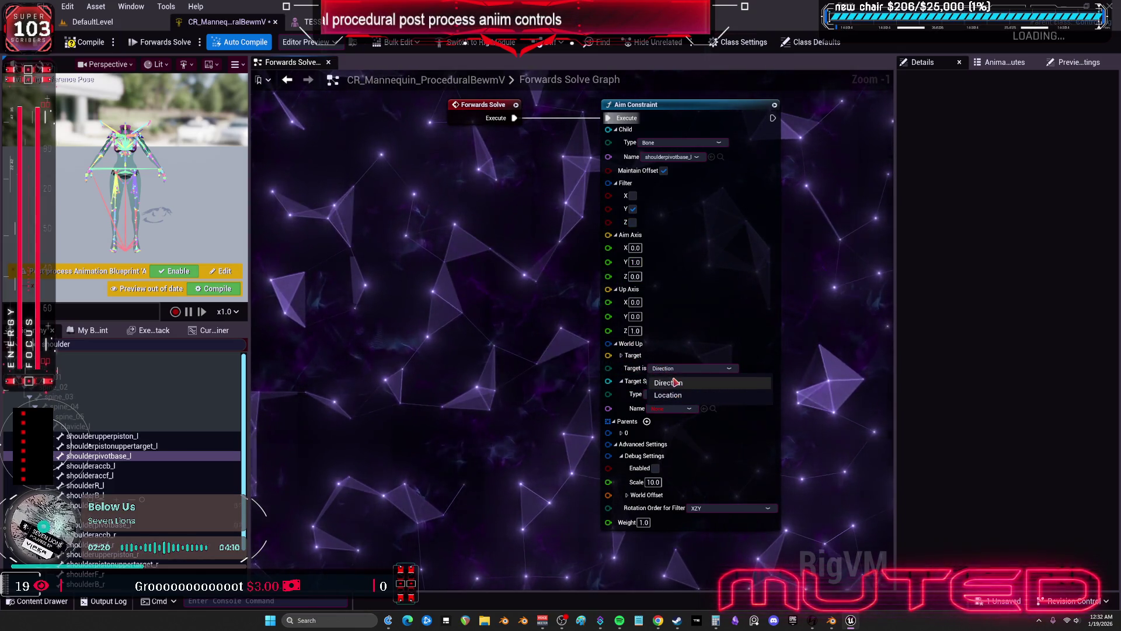
# Keep Target is Direction and set the target space to Bone upperarm_l
pyautogui.click(675, 382)
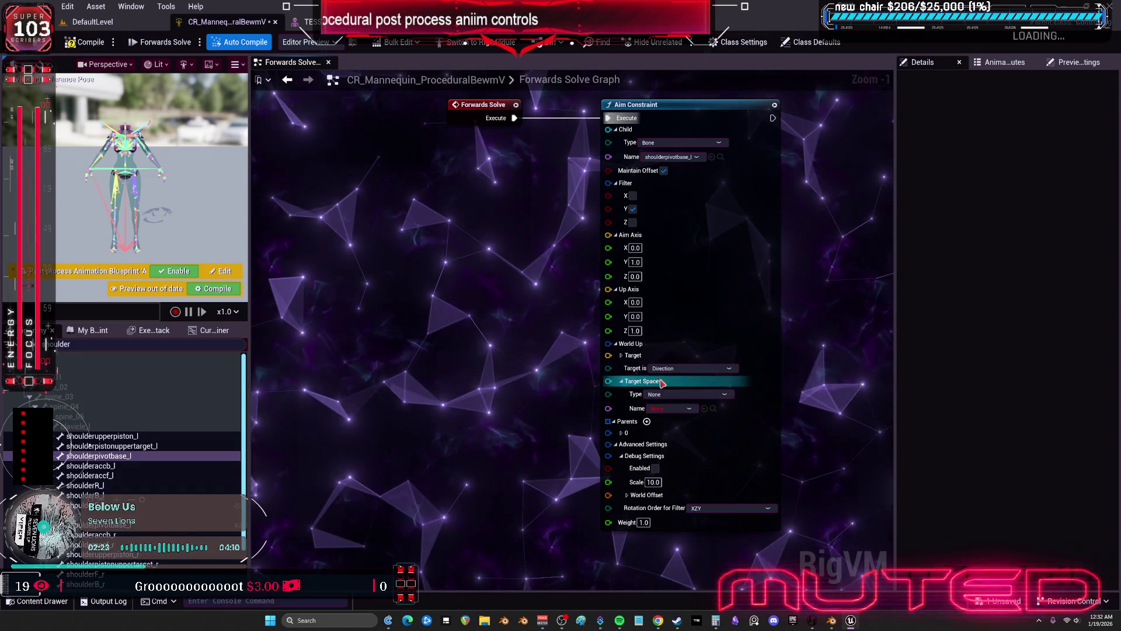
pyautogui.click(680, 395)
pyautogui.click(667, 415)
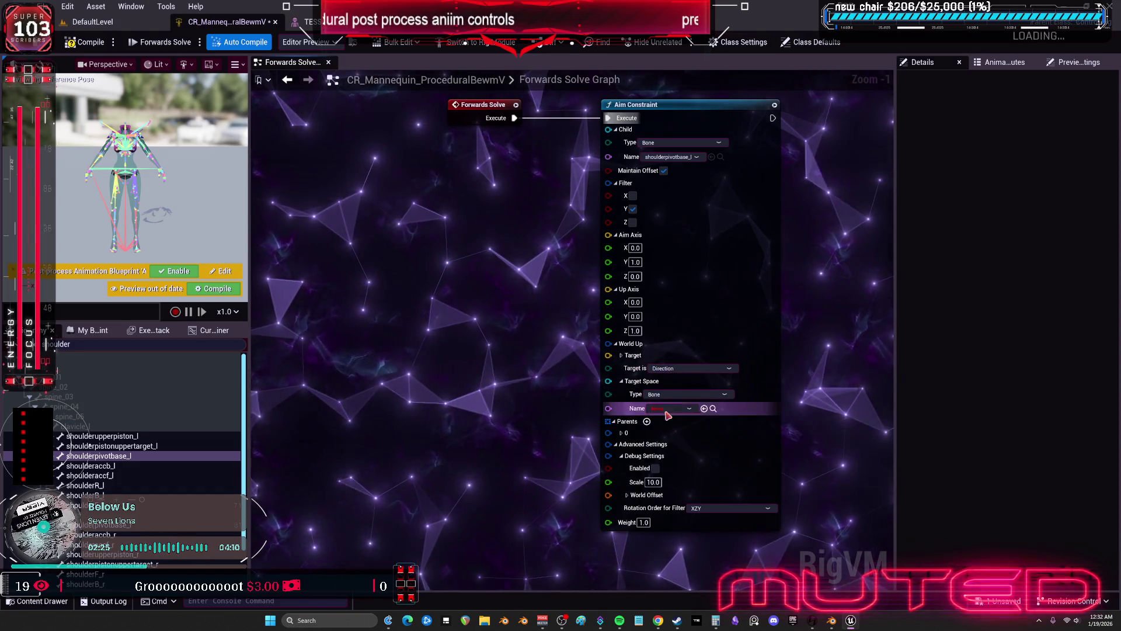
pyautogui.click(668, 412)
pyautogui.write('upper')
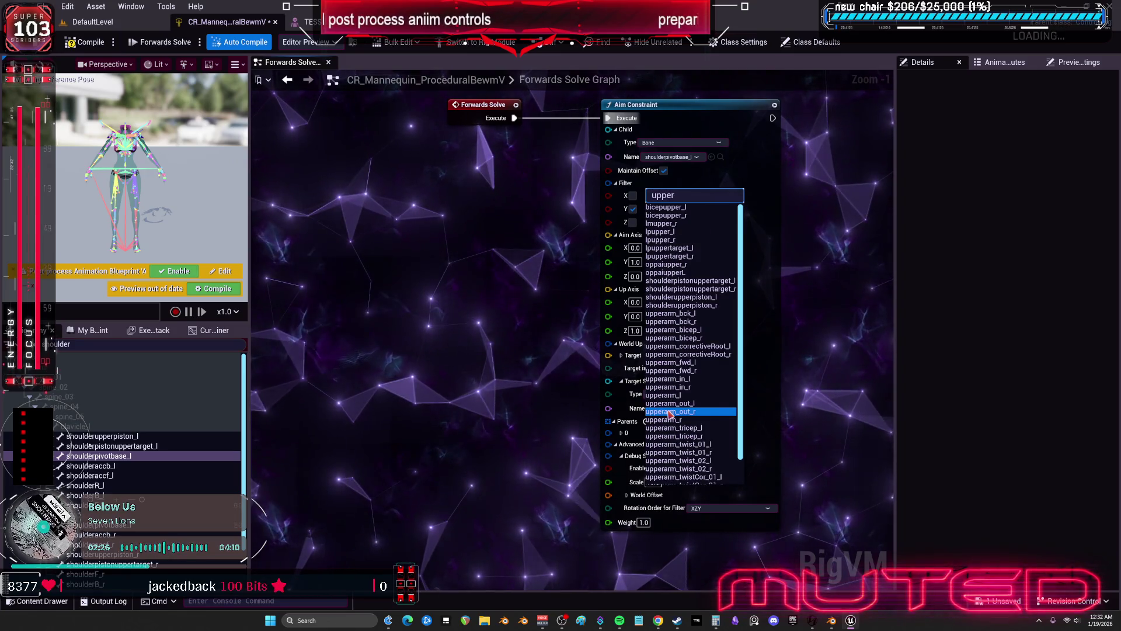
pyautogui.write('a')
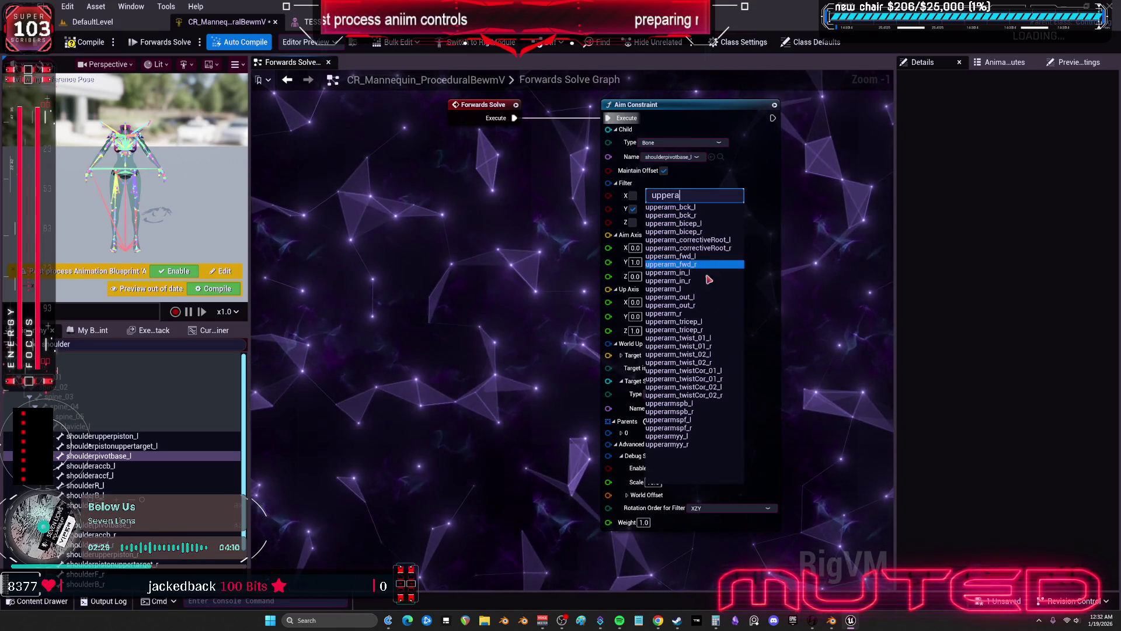
pyautogui.click(708, 289)
pyautogui.moveTo(781, 309)
pyautogui.mouseDown()
pyautogui.moveTo(800, 280)
pyautogui.moveTo(809, 197)
pyautogui.moveTo(786, 302)
pyautogui.mouseUp()
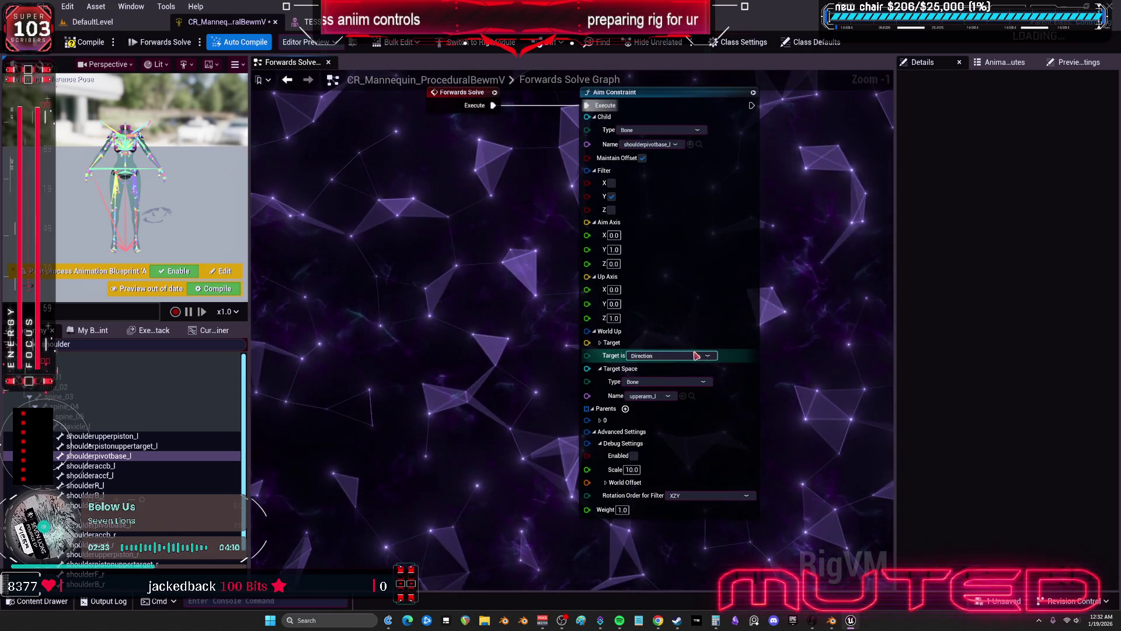
# Expand the World Up target values, then rotate upperarm_l in the skeletal mesh editor
pyautogui.click(600, 342)
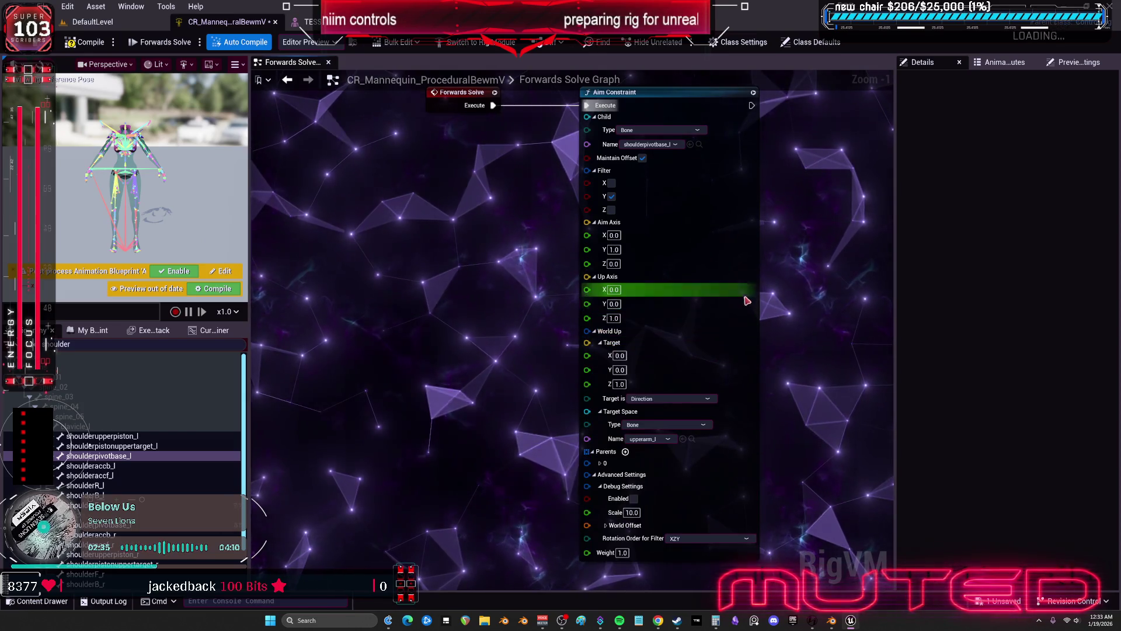
pyautogui.moveTo(773, 291)
pyautogui.mouseDown()
pyautogui.moveTo(760, 248)
pyautogui.moveTo(765, 303)
pyautogui.mouseUp()
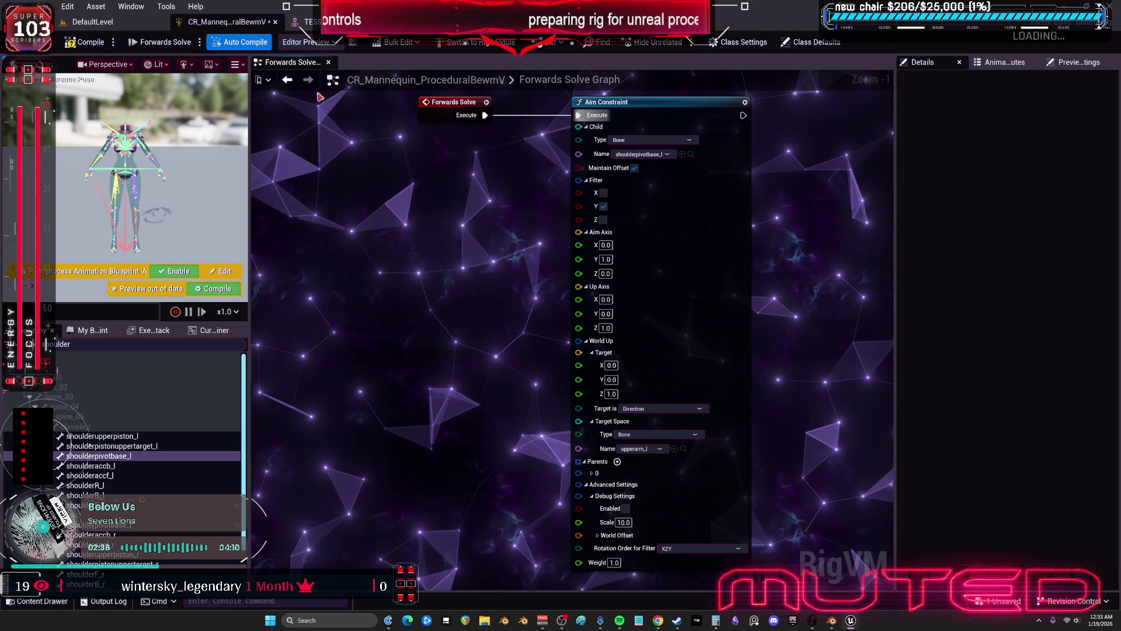
pyautogui.click(308, 22)
pyautogui.moveTo(503, 286)
pyautogui.mouseDown()
pyautogui.moveTo(526, 248)
pyautogui.moveTo(501, 343)
pyautogui.mouseUp()
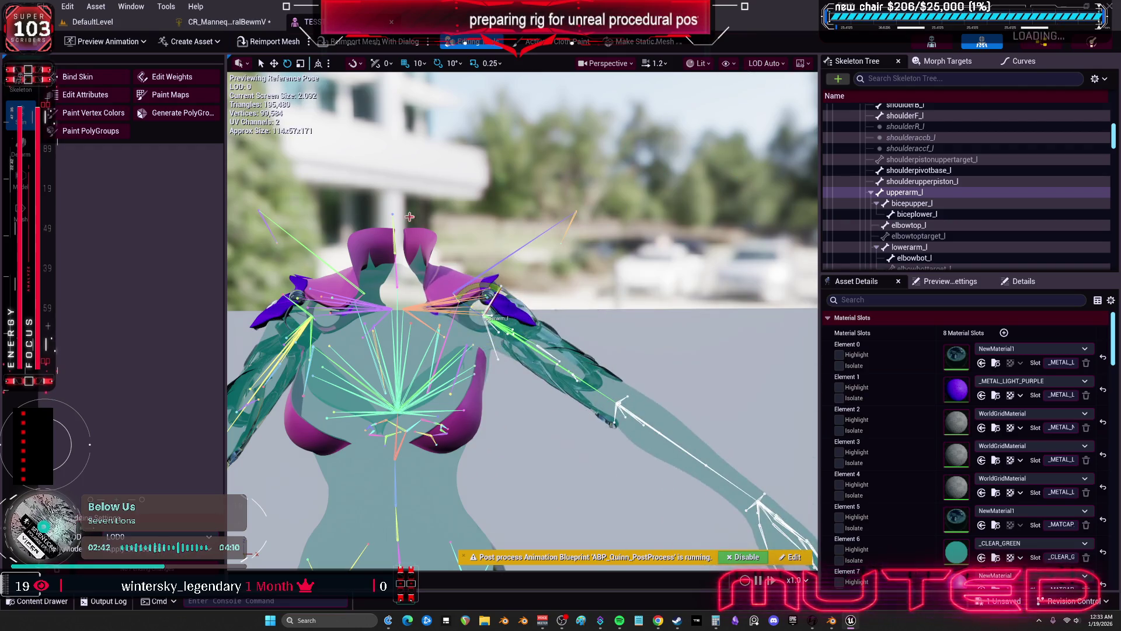
# Return to the CR_Mannequin Control Rig's Forwards Solve graph
pyautogui.click(221, 22)
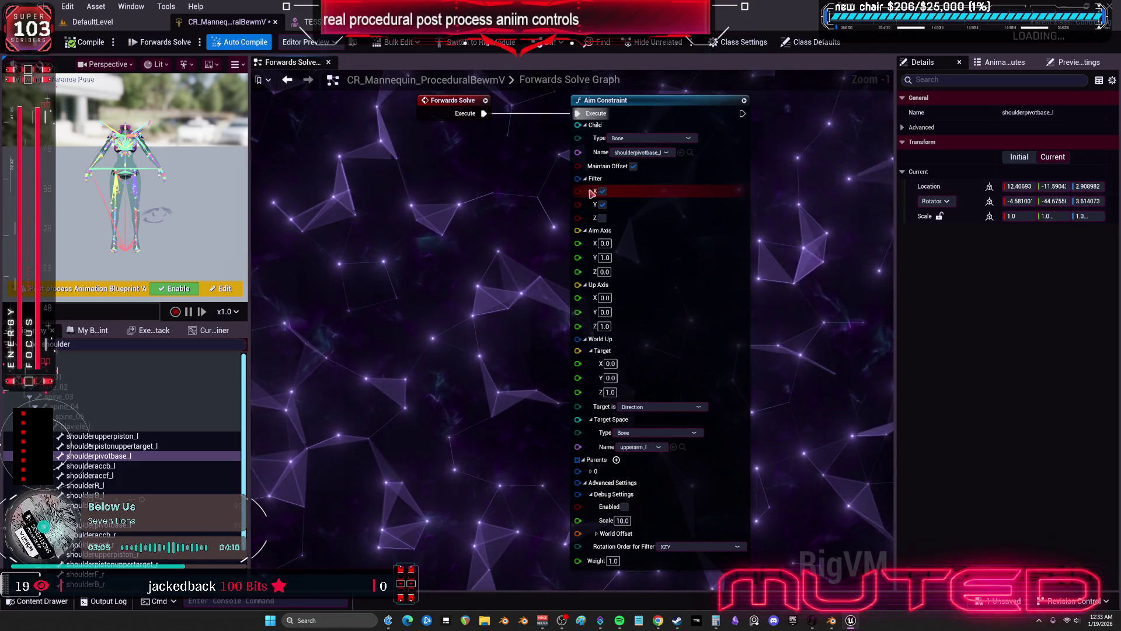
# Enable Filter Z and set the Aim Axis to 1, 0, 0
pyautogui.click(602, 218)
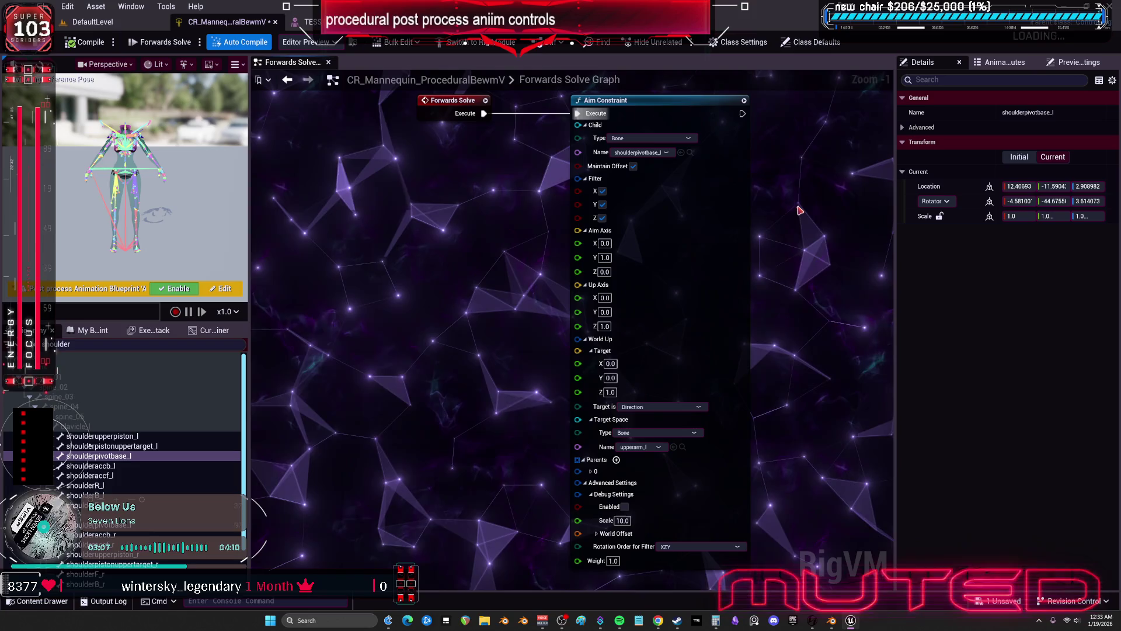
pyautogui.click(605, 243)
pyautogui.write('1')
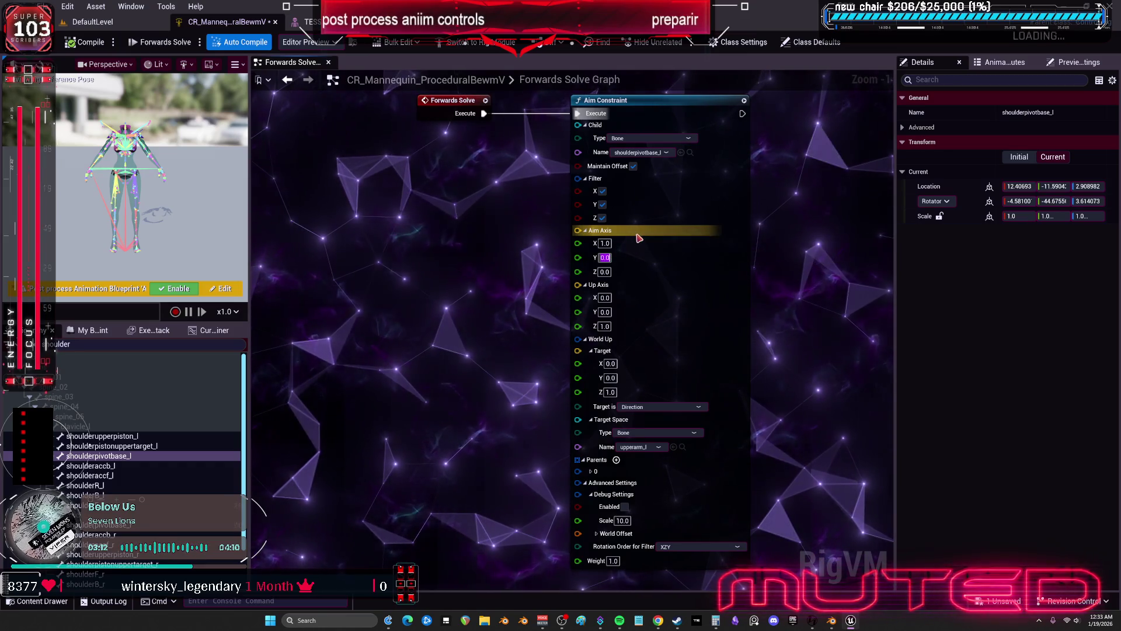
pyautogui.scroll(-2, 531, 299)
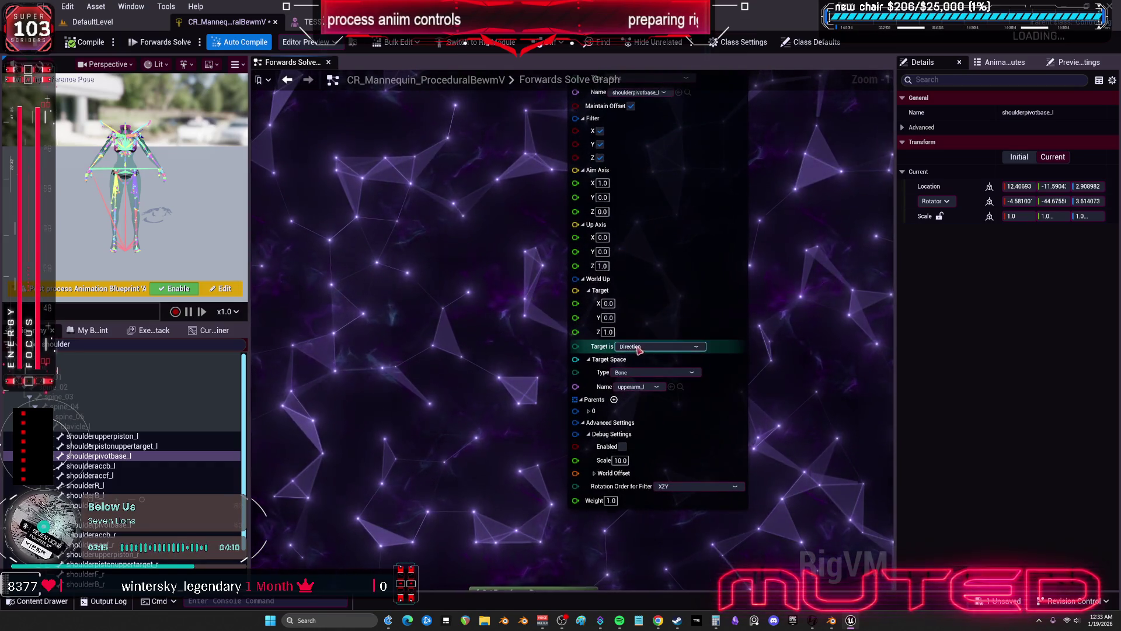
# Confirm Target is Direction and Target Space Type Bone
pyautogui.click(644, 347)
pyautogui.click(635, 360)
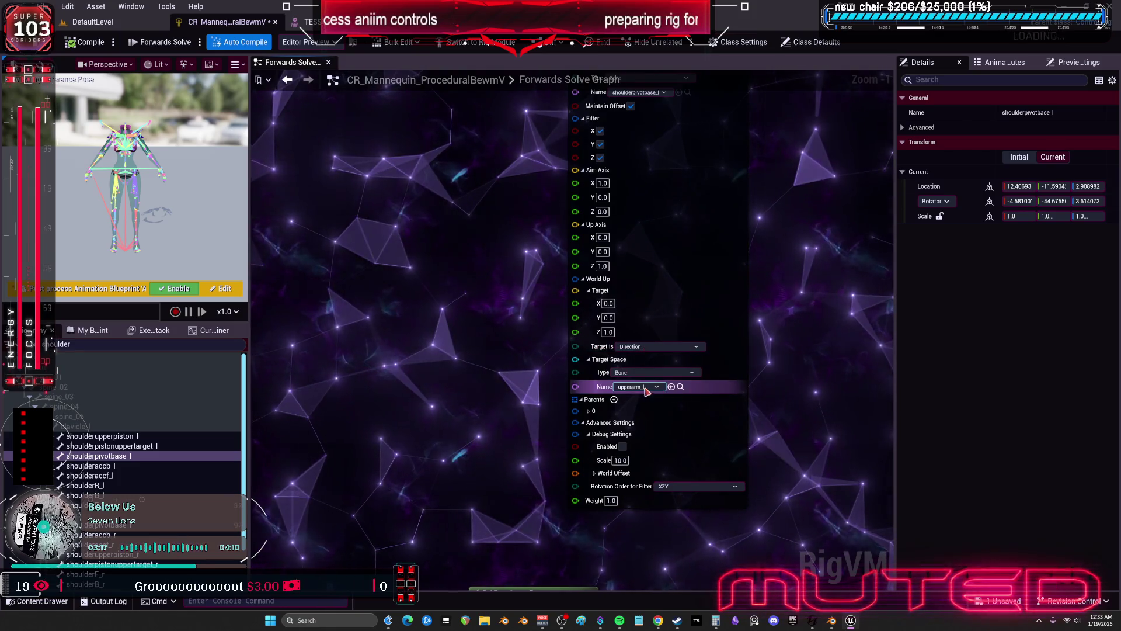
pyautogui.click(642, 372)
pyautogui.click(645, 398)
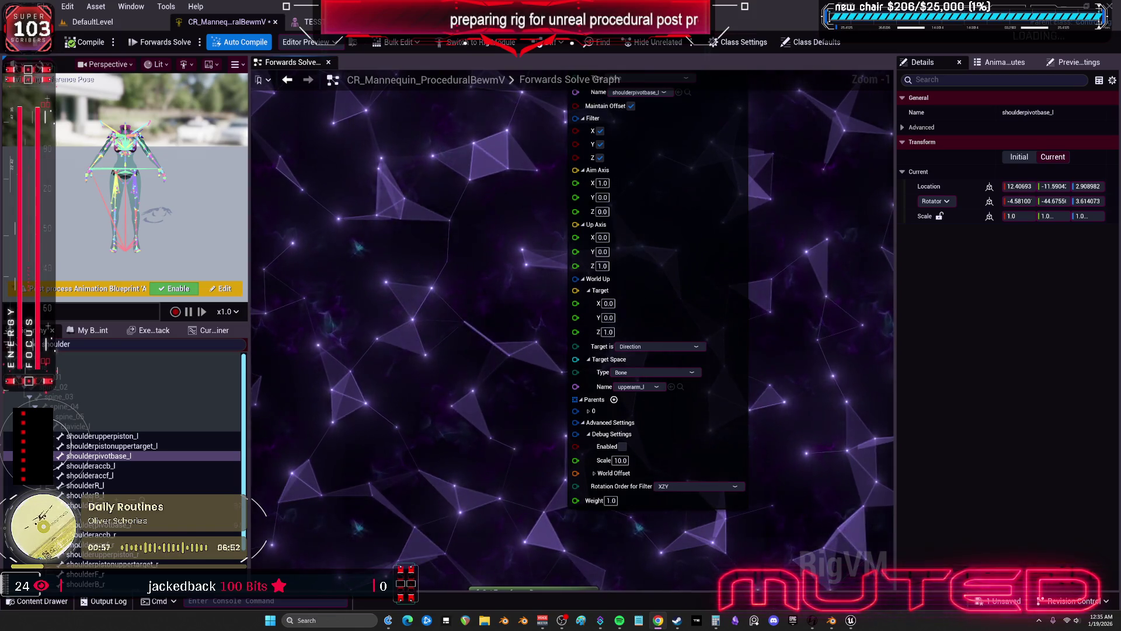
pyautogui.scroll(-3, 805, 286)
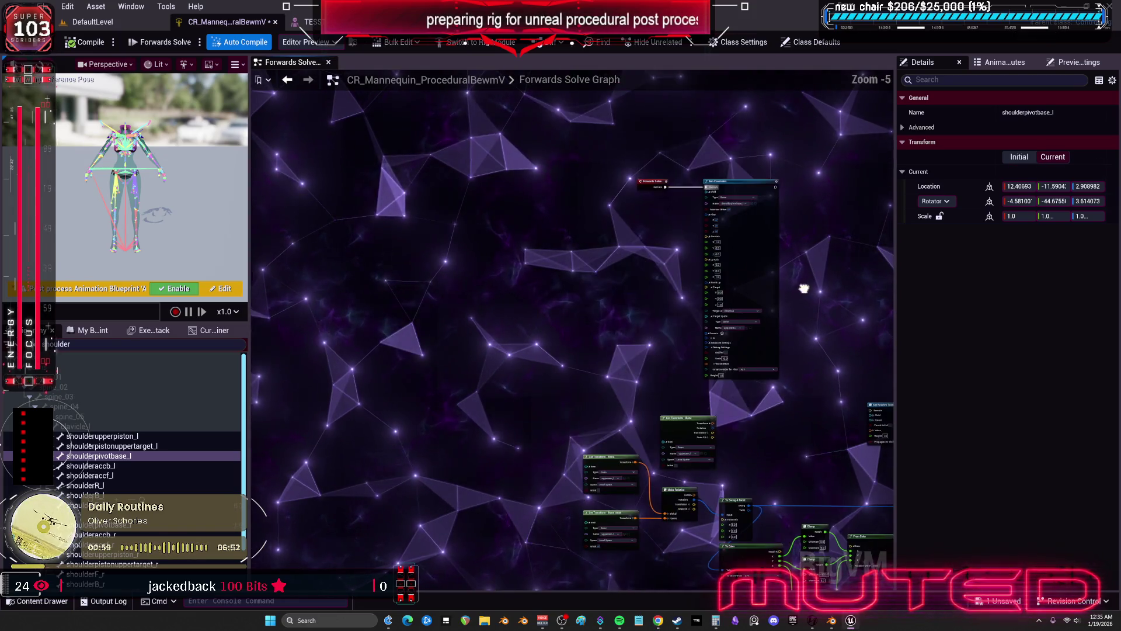
pyautogui.scroll(2, 756, 339)
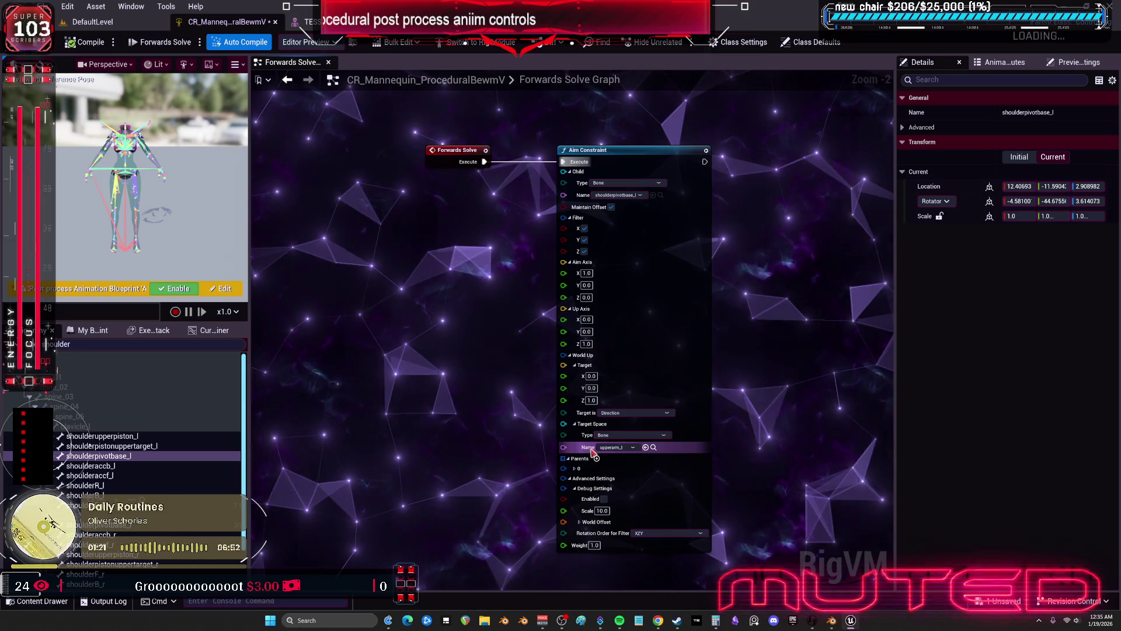
pyautogui.click(629, 414)
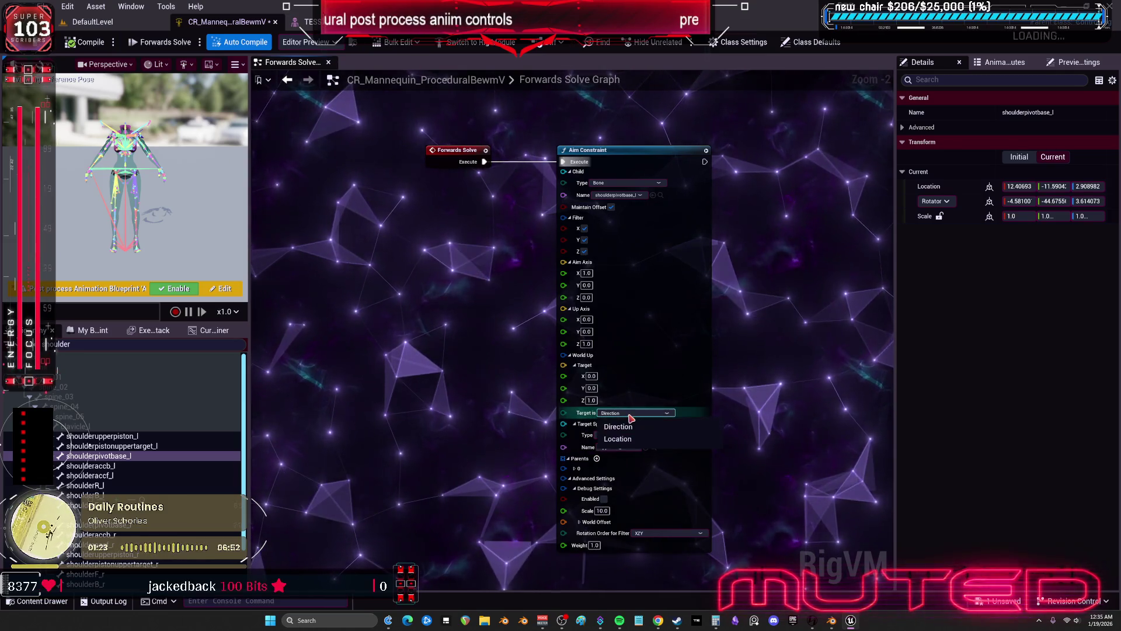
pyautogui.click(618, 427)
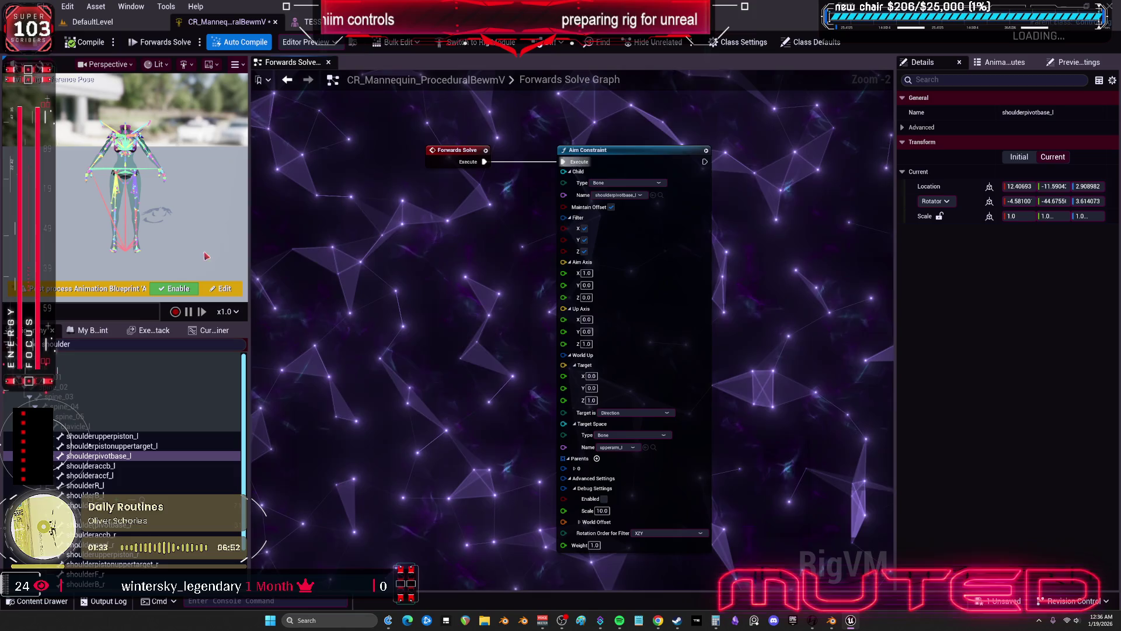
# Widen the preview viewport and select the ik_hand_gun control
pyautogui.moveTo(250, 257); pyautogui.dragTo(479, 257)
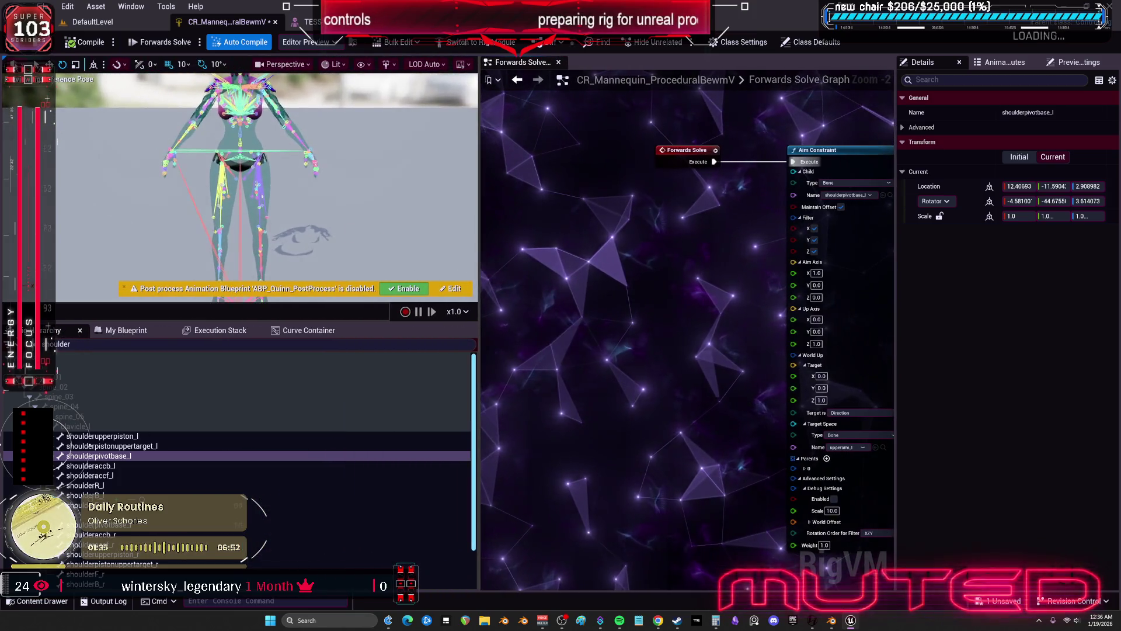
pyautogui.scroll(3, 357, 227)
pyautogui.click(357, 226)
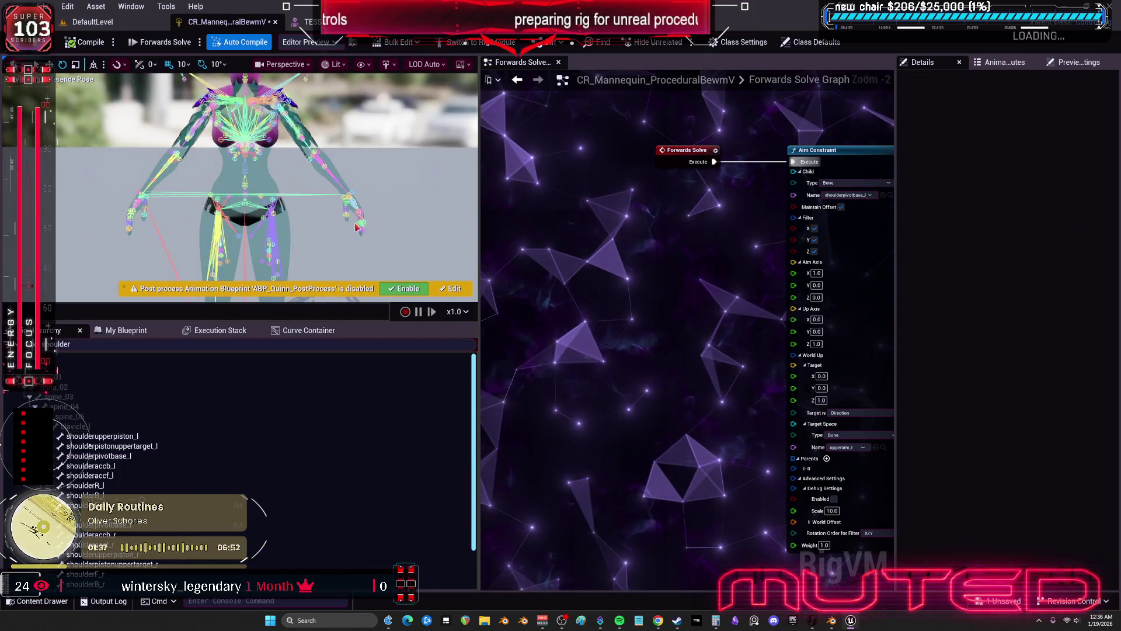
pyautogui.scroll(3, 357, 226)
pyautogui.click(281, 251)
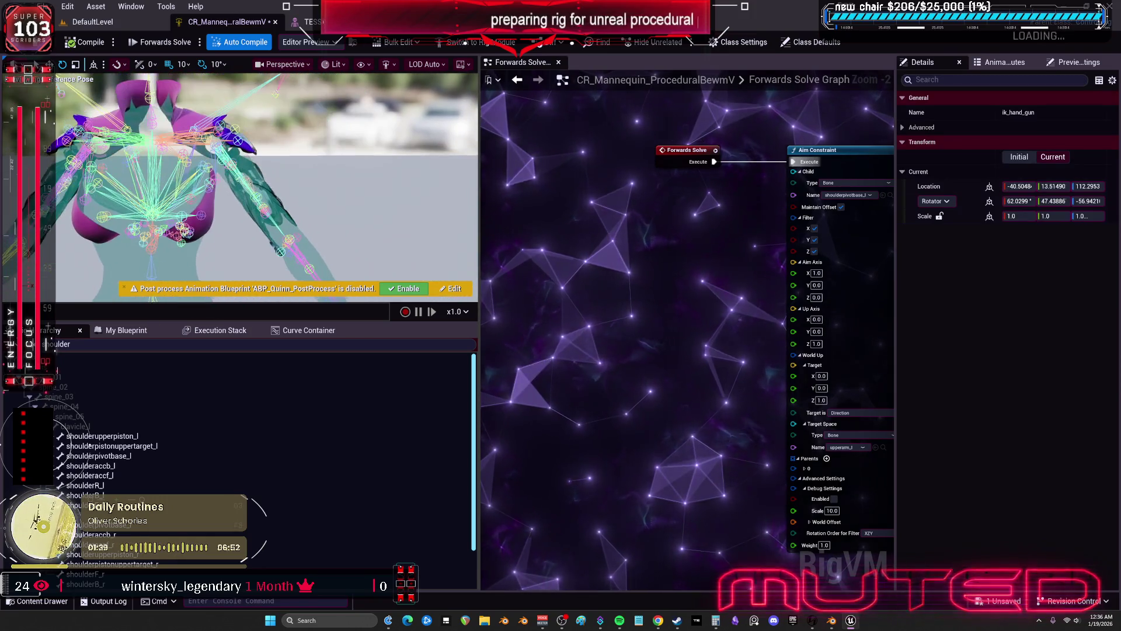
# Enable the ABP_Quinn_PostProcess blueprint and switch the rig to Construction Event
pyautogui.moveTo(875, 286); pyautogui.dragTo(684, 246)
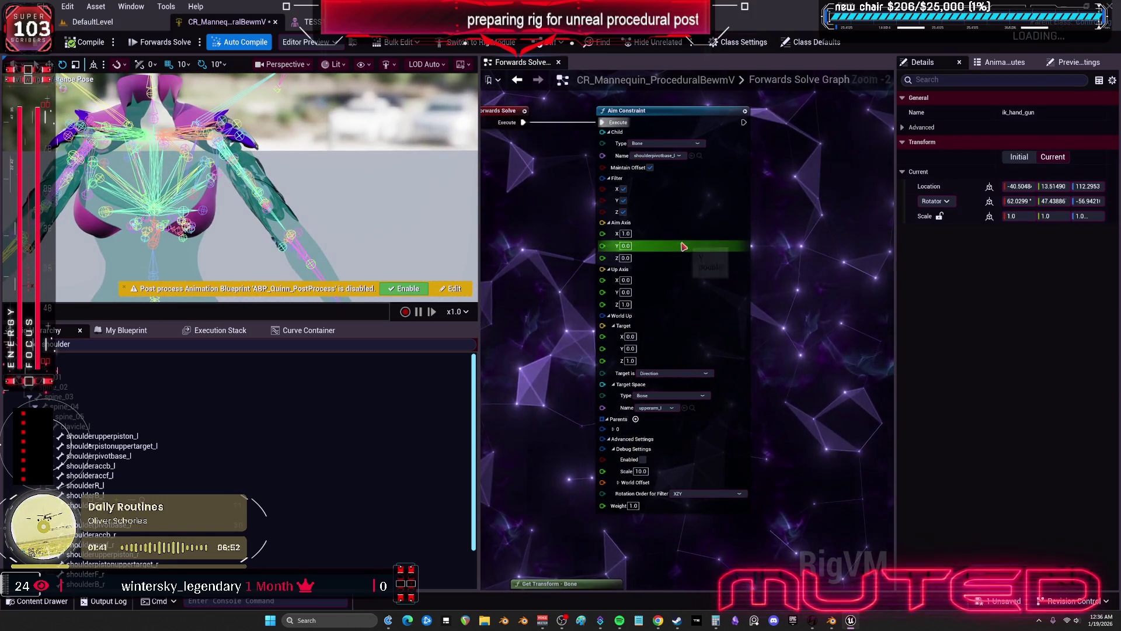
pyautogui.click(394, 288)
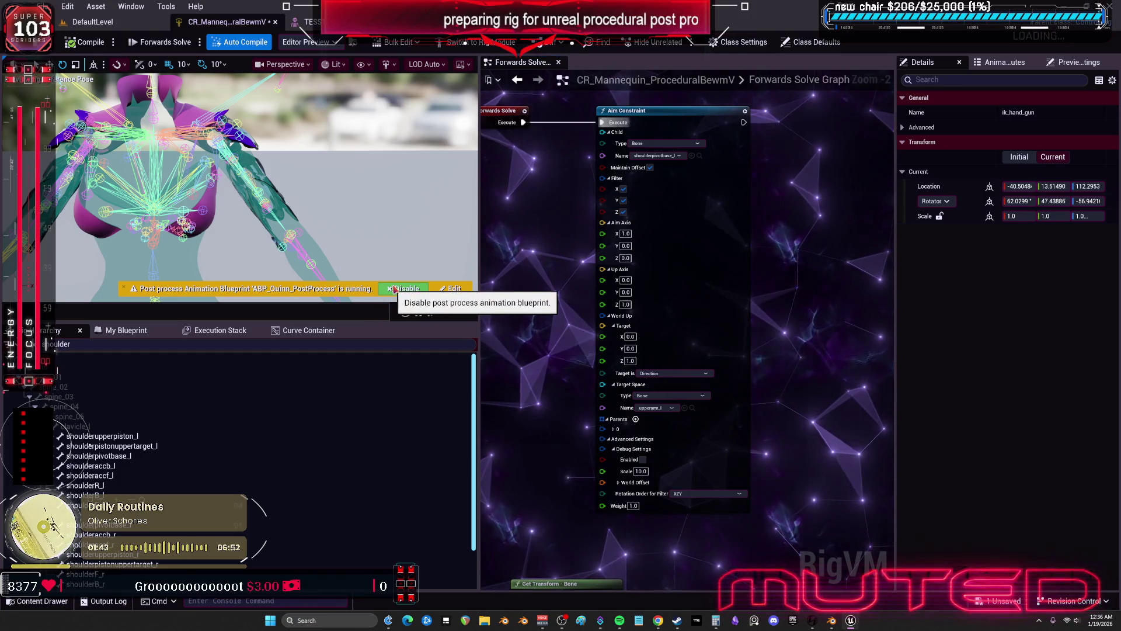
pyautogui.click(160, 42)
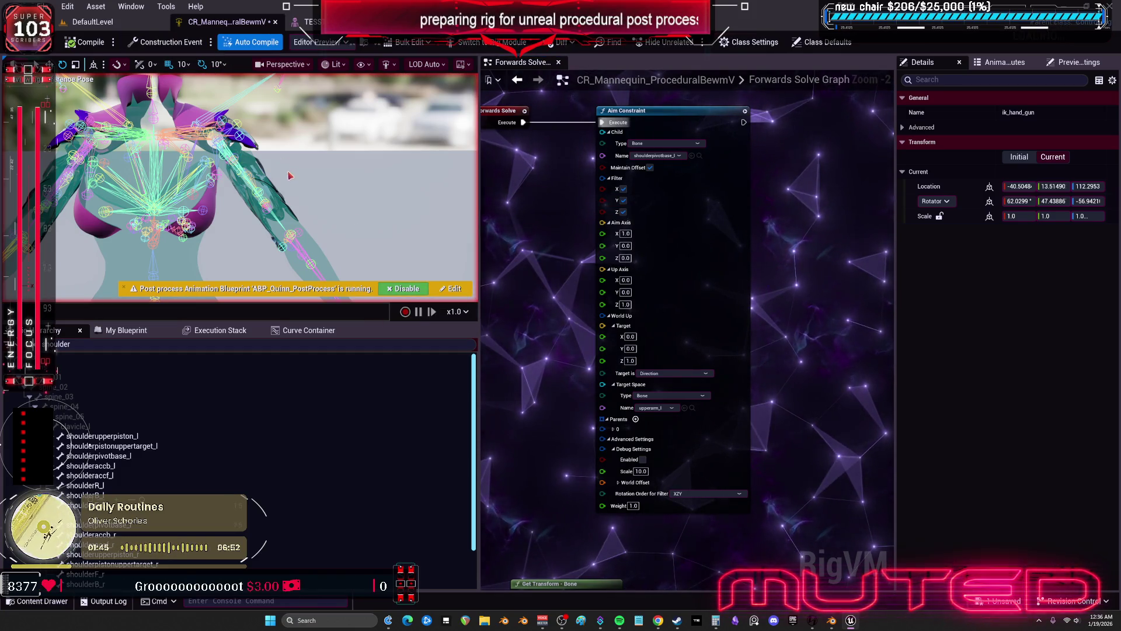